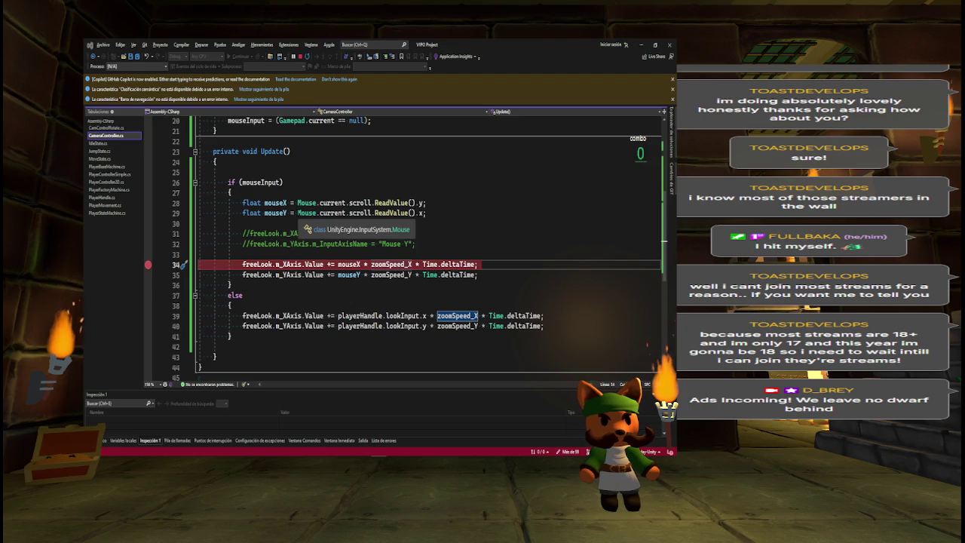
- Remove the breakpoints on lines 39 and 34, end the debug session, and return to Unity
left_click(148, 316)
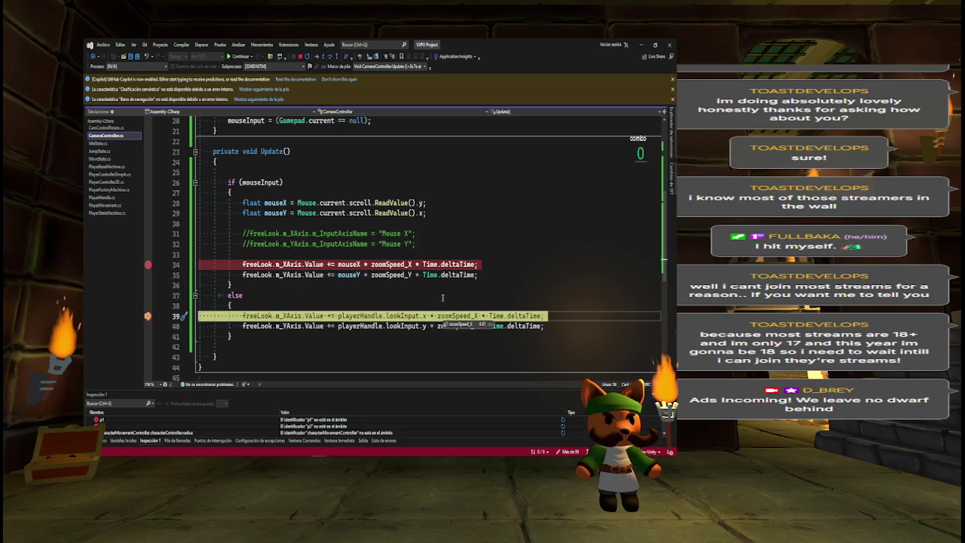
left_click(148, 316)
left_click(300, 56)
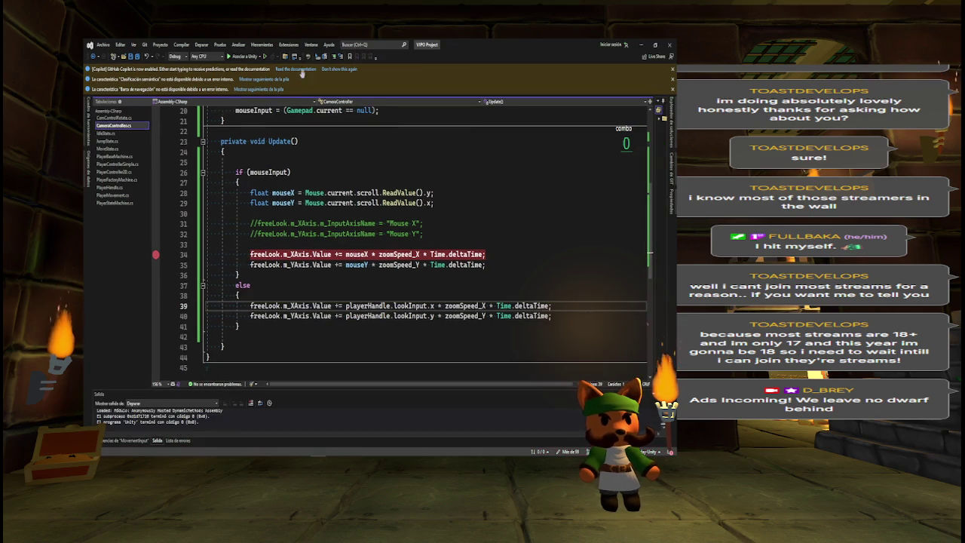
left_click(263, 254)
key("F9")
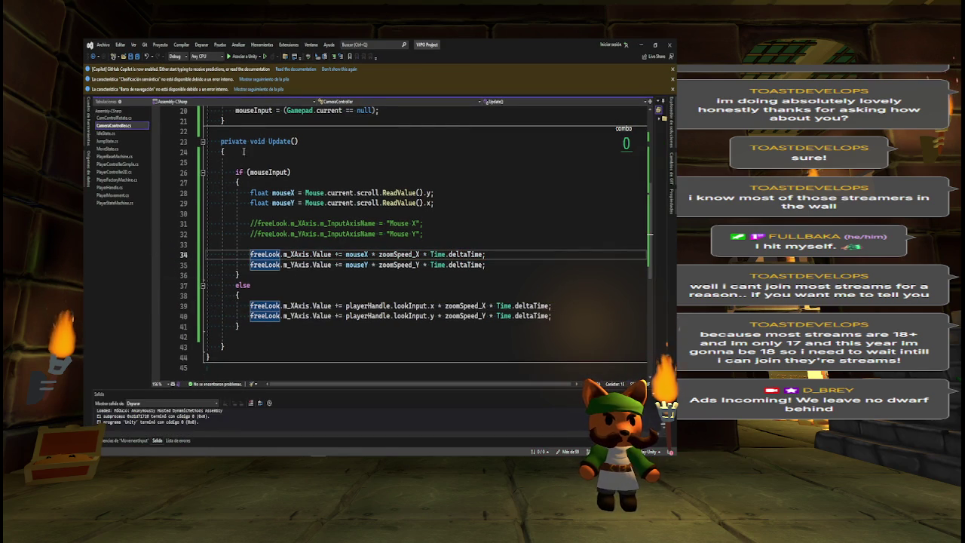
key("alt+Tab")
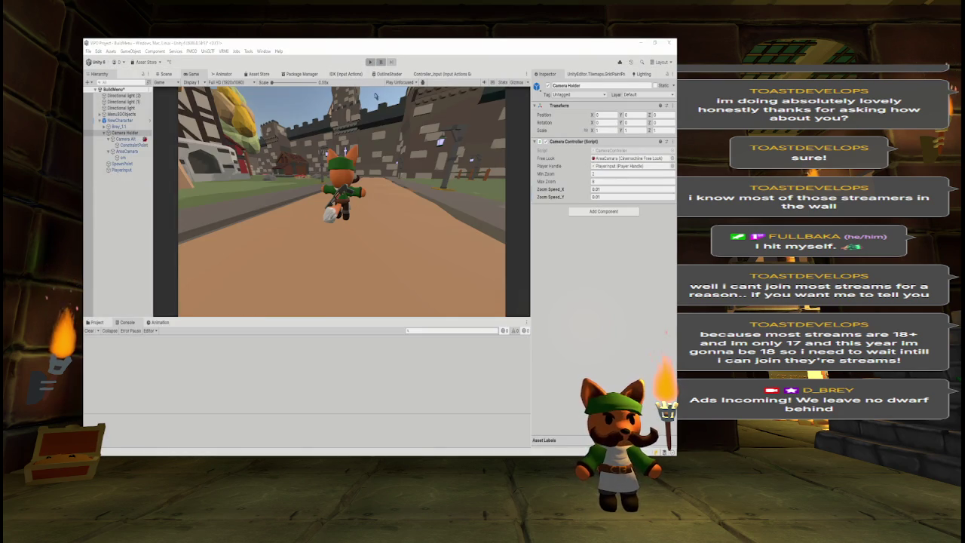
- Select AreaCamera in the Hierarchy to show its CinemachineFreeLook axis control settings
key("alt+Tab")
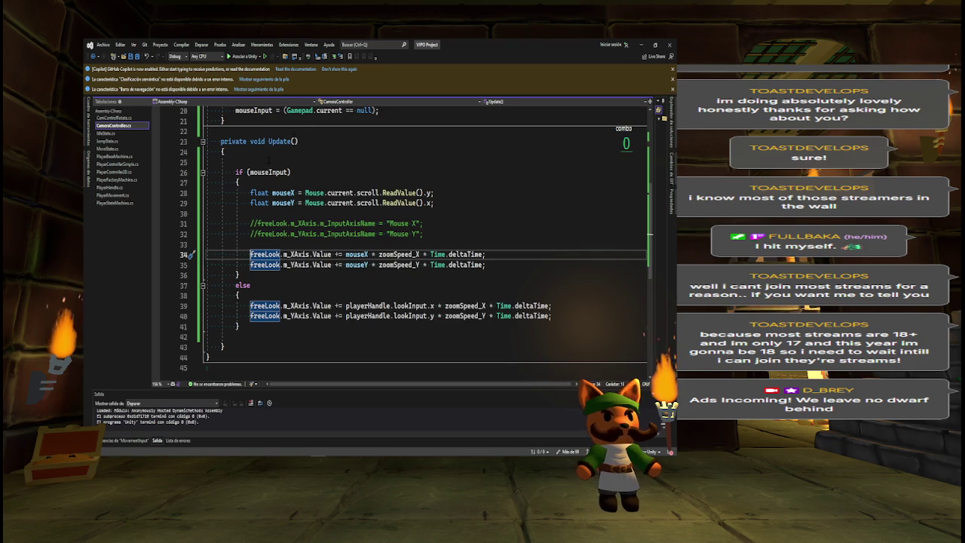
key("alt+Tab")
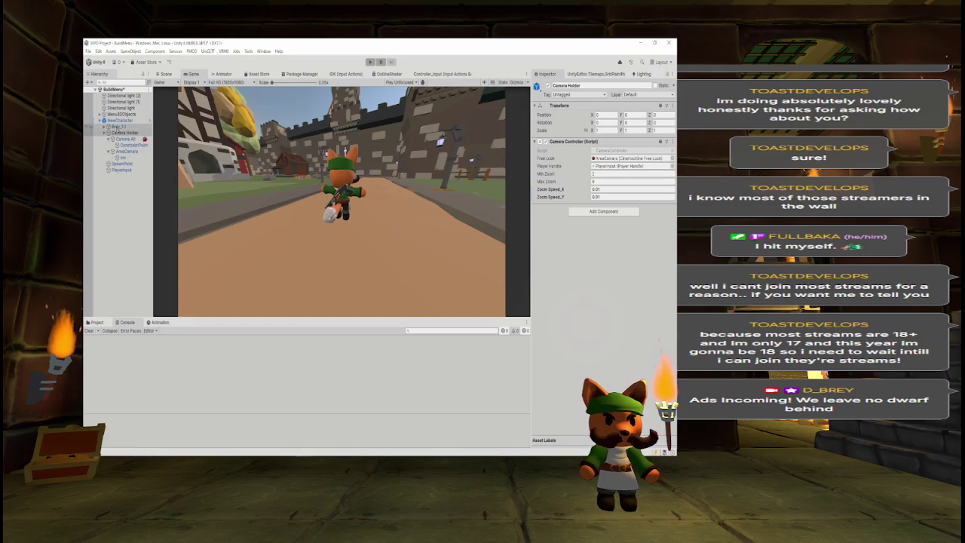
left_click(126, 150)
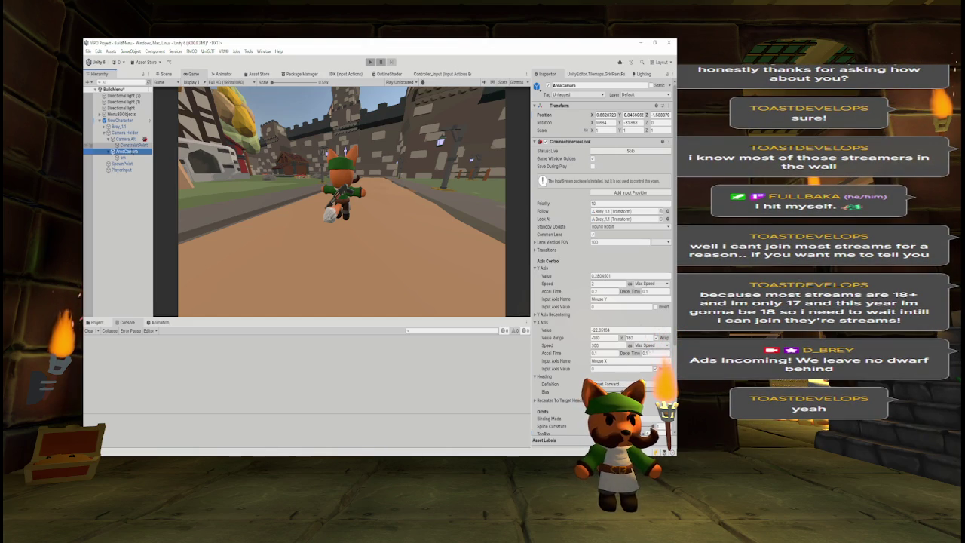
- Delete the Mouse Y and Mouse X input axis names from AreaCamera's FreeLook axes
left_click(611, 298)
left_click(612, 298)
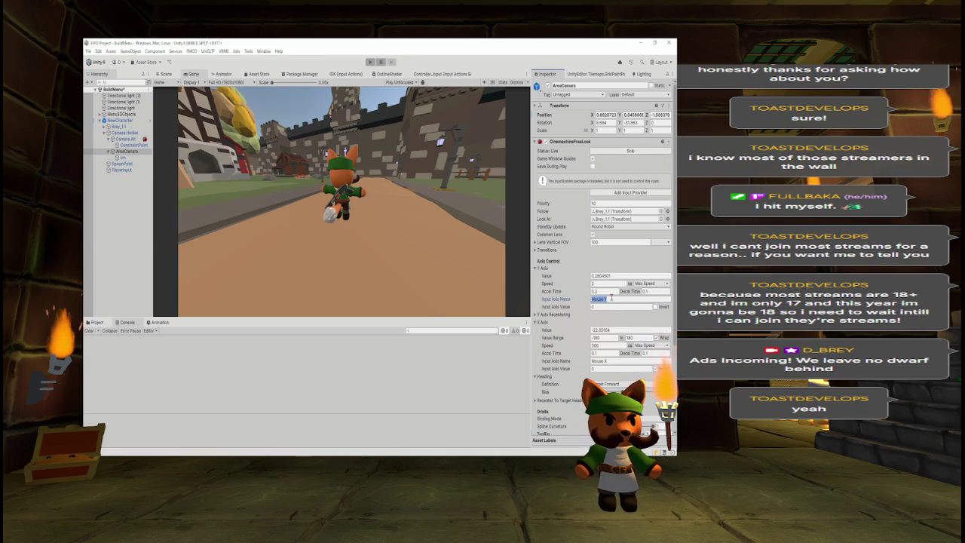
key("BackSpace")
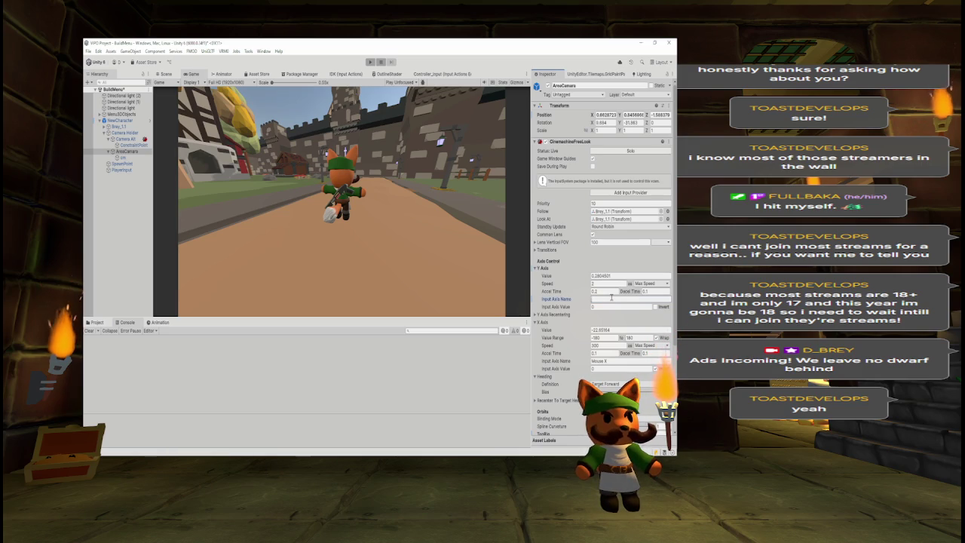
double_click(610, 360)
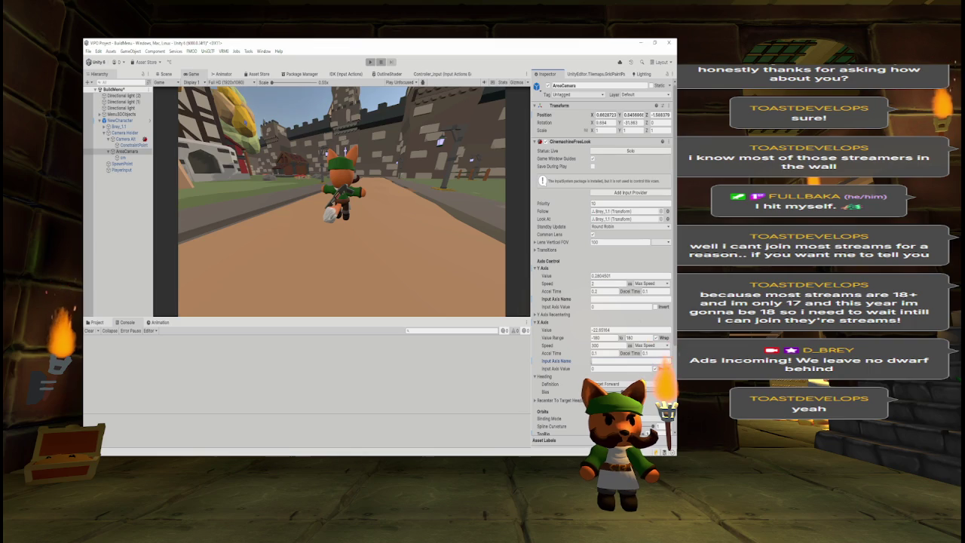
left_click(129, 237)
left_click(128, 151)
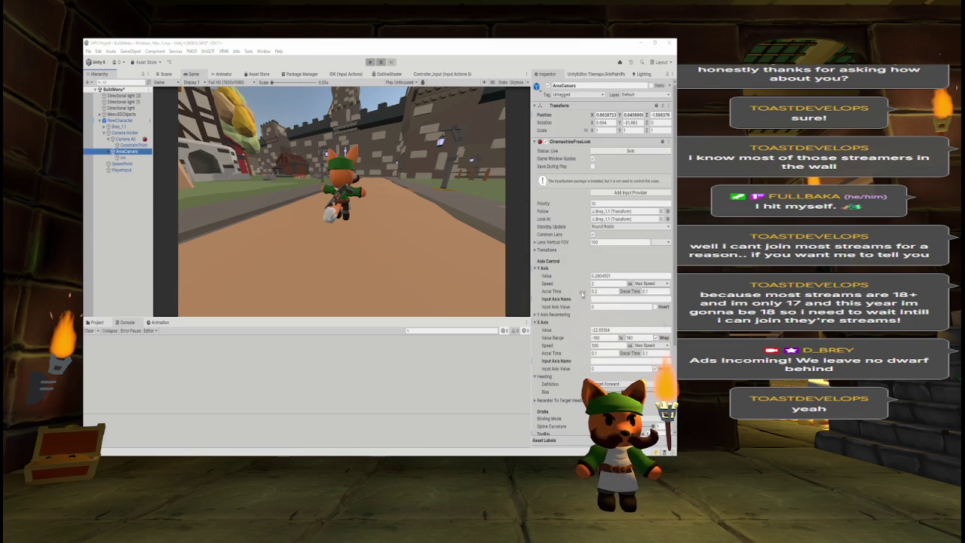
- In CameraController, copy the mouseInput = (Gamepad.current == null); line from Start()
key("alt+Tab")
left_click(244, 154)
key("Up")
key("Up")
key("Up")
key("End")
key("shift+Home")
key("shift+Home")
key("ctrl+c")
left_click(254, 162)
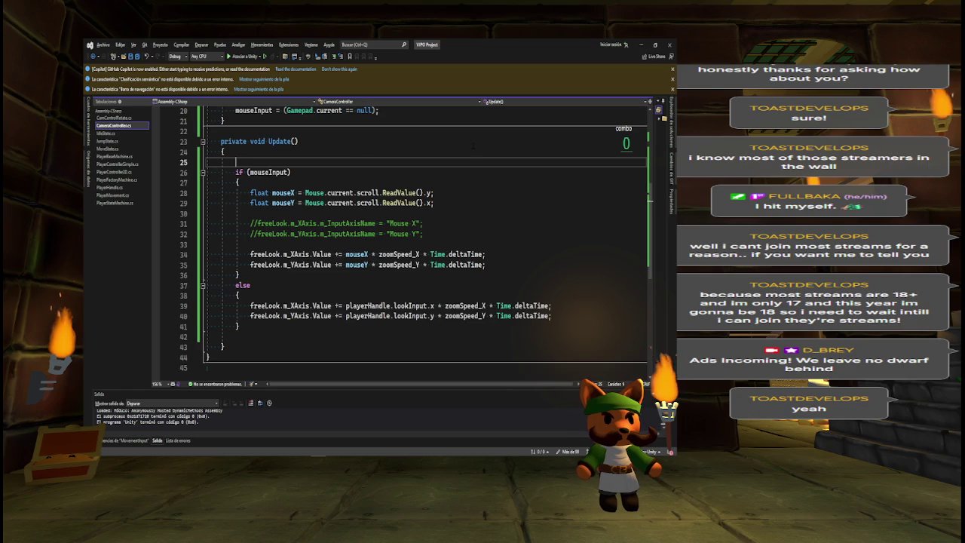
- Paste the mouseInput gamepad check as the first line of Update()
key("Return")
key("Return")
key("Return")
key("Up")
key("Up")
key("Up")
key("ctrl+v")
key("Down")
key("BackSpace")
- Delete the old mouseInput line from Start() and begin a comment '// In case there is' above the check
left_click(366, 110)
triple_click(366, 110)
key("Delete")
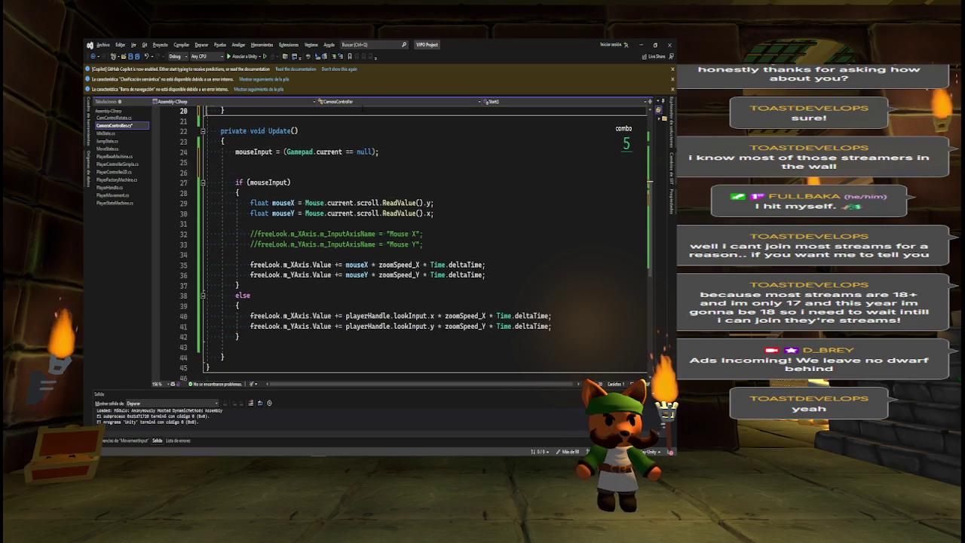
left_click(303, 140)
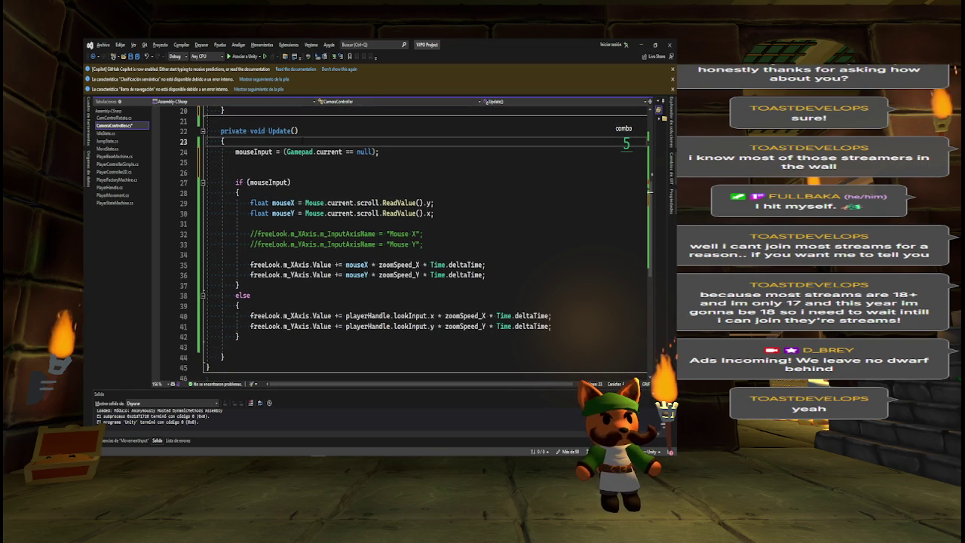
key("Return")
type("// In ca")
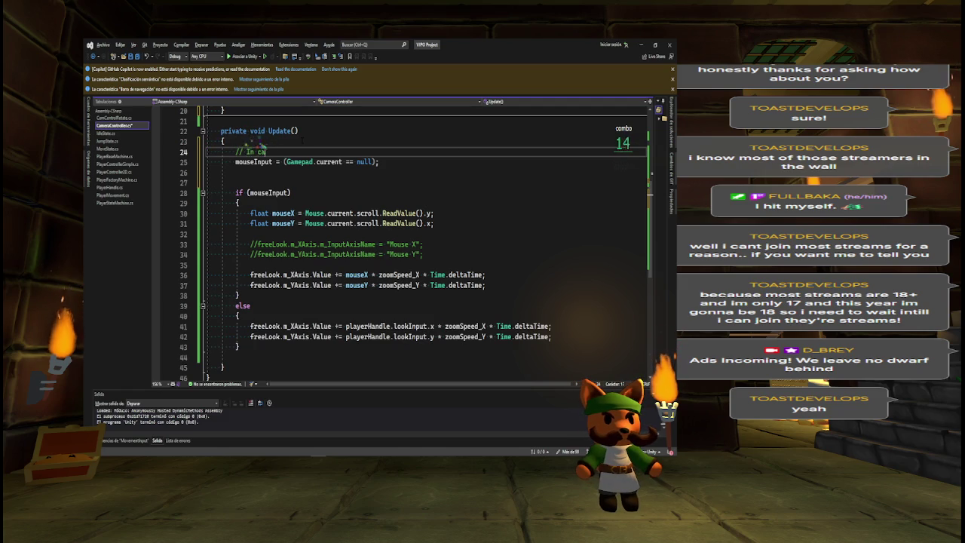
type("se there is")
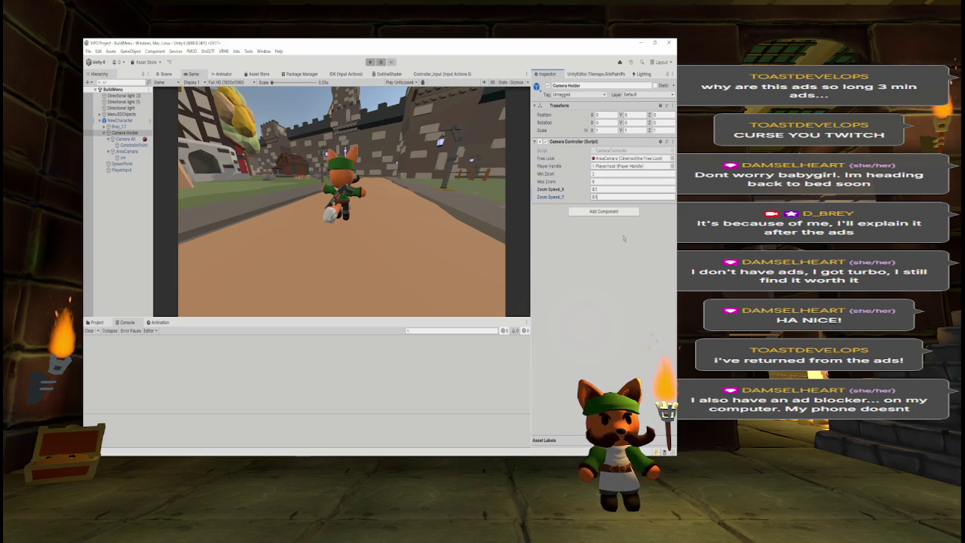
mouse_move(257, 452)
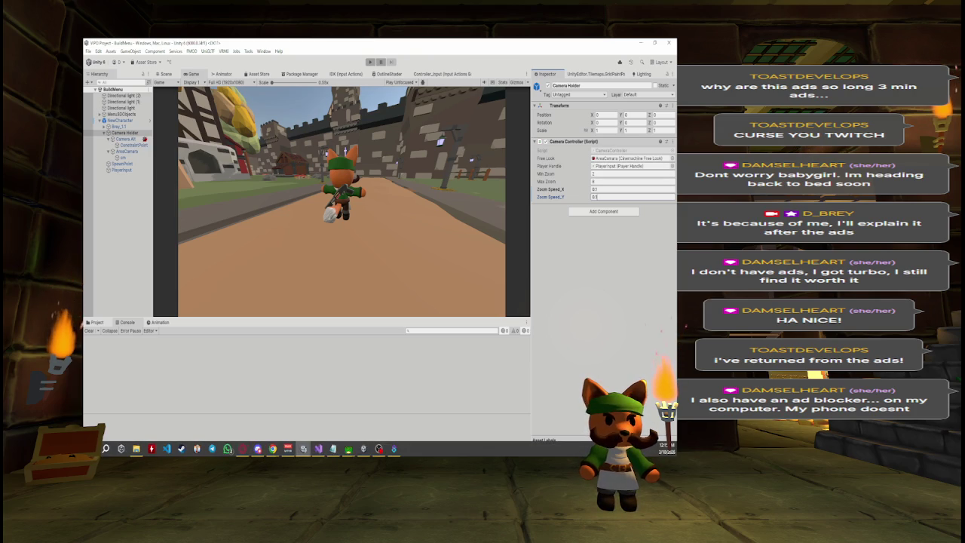
left_click(632, 196)
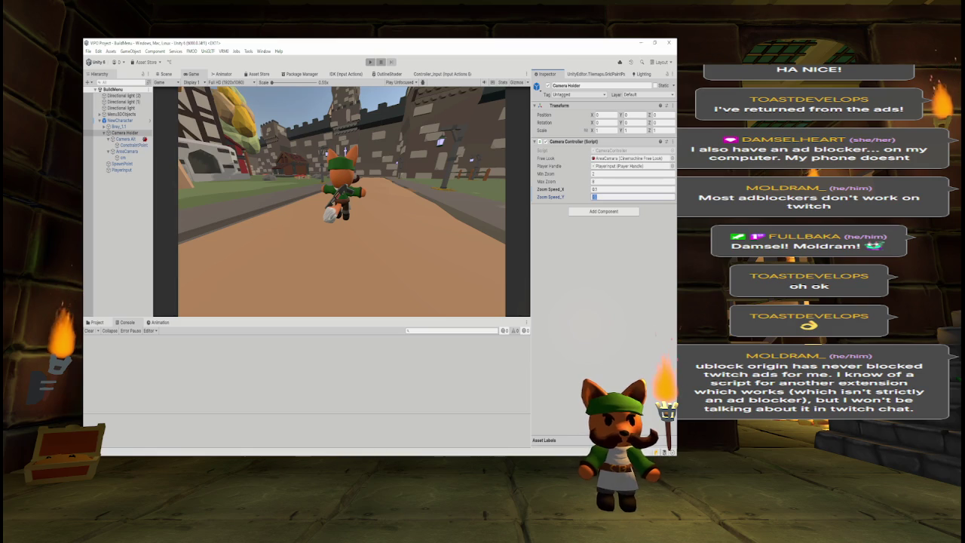
- Set Zoom Speed_Y to 0.1 and enter Play mode to test the camera
type("0.1")
key("Return")
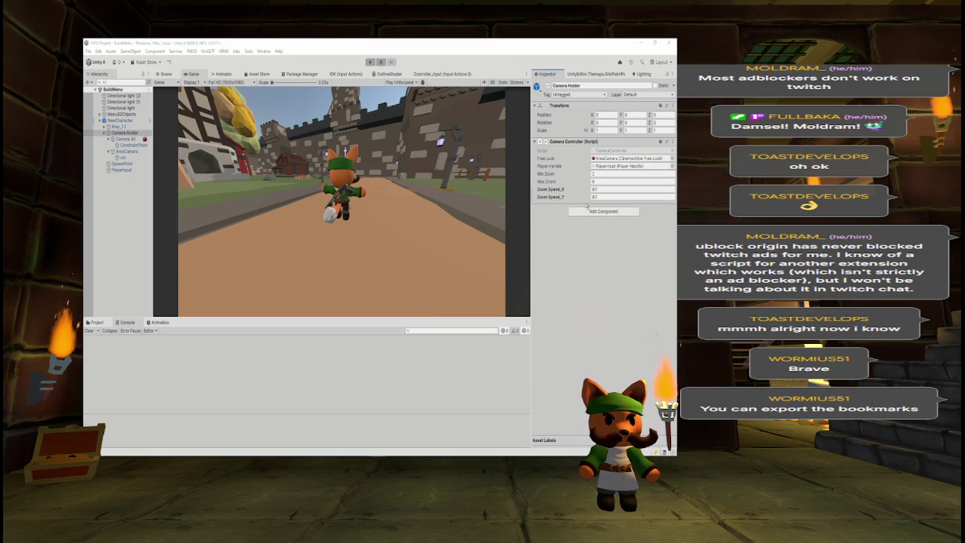
left_click(370, 62)
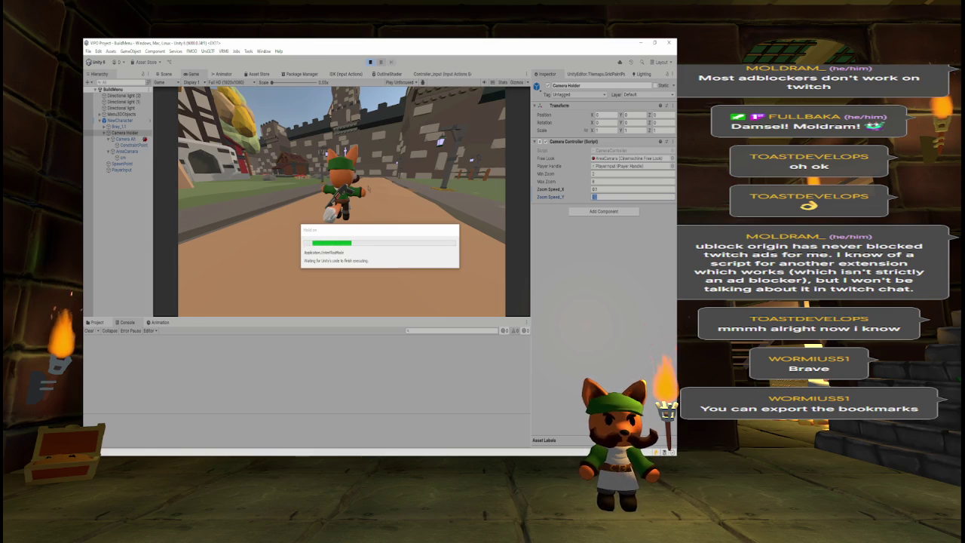
- Run the character up the path toward the castle with W, then select AreaCamera
key("w")
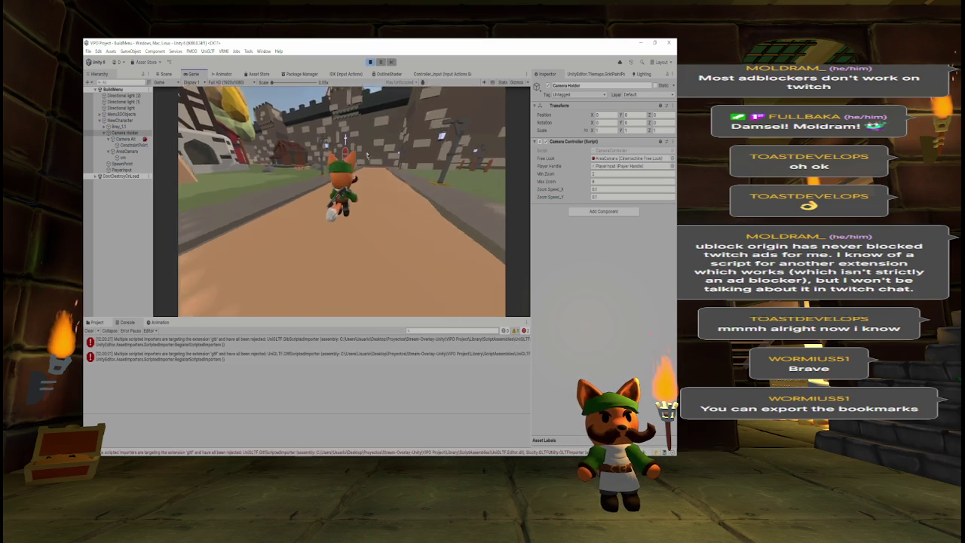
key("w")
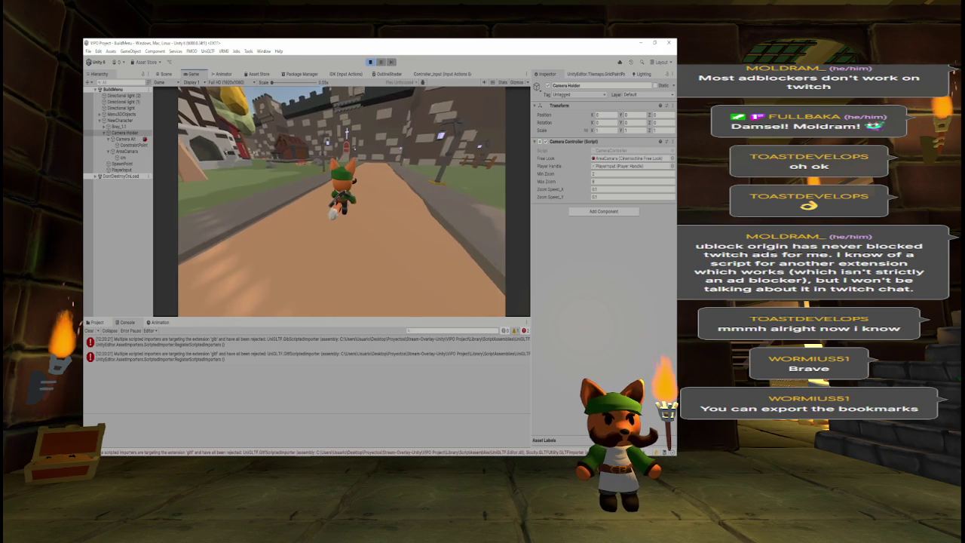
key("w")
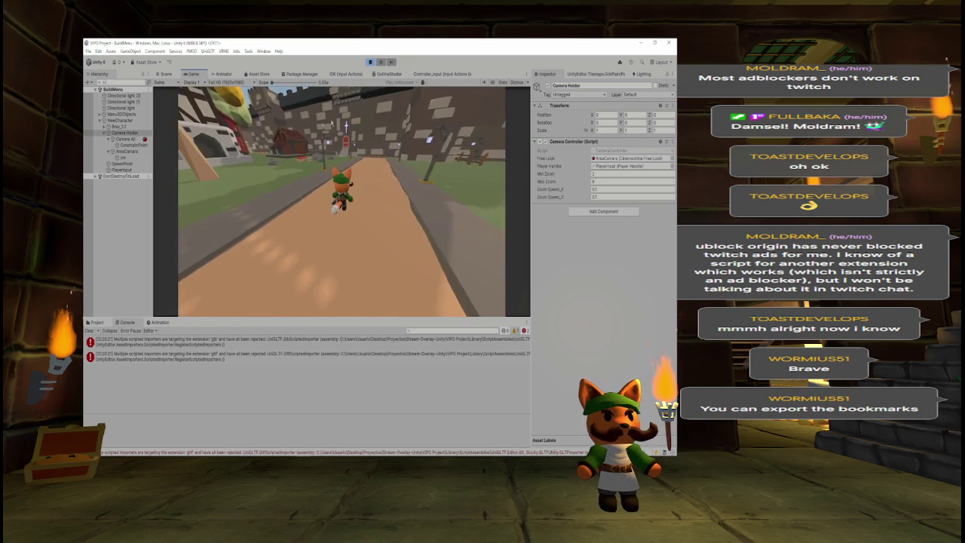
key("w")
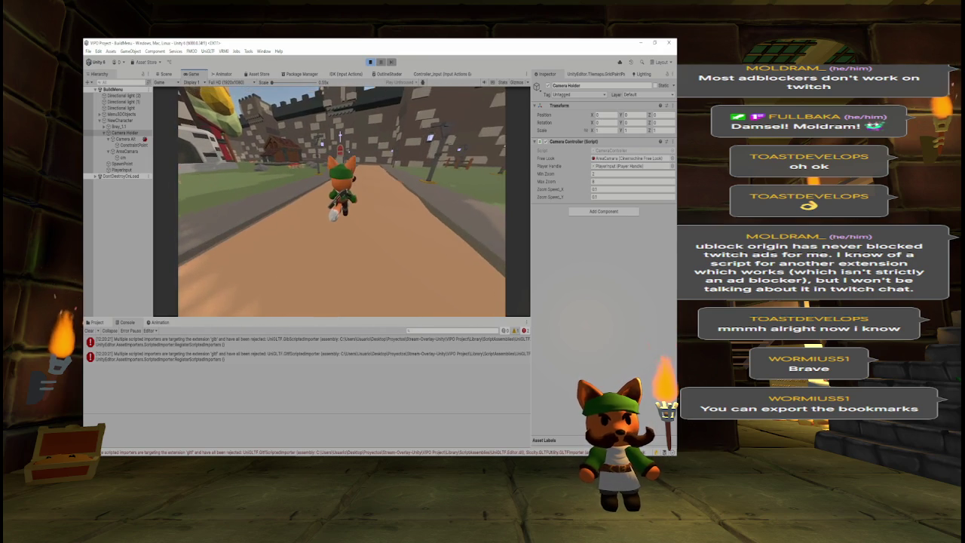
key("w")
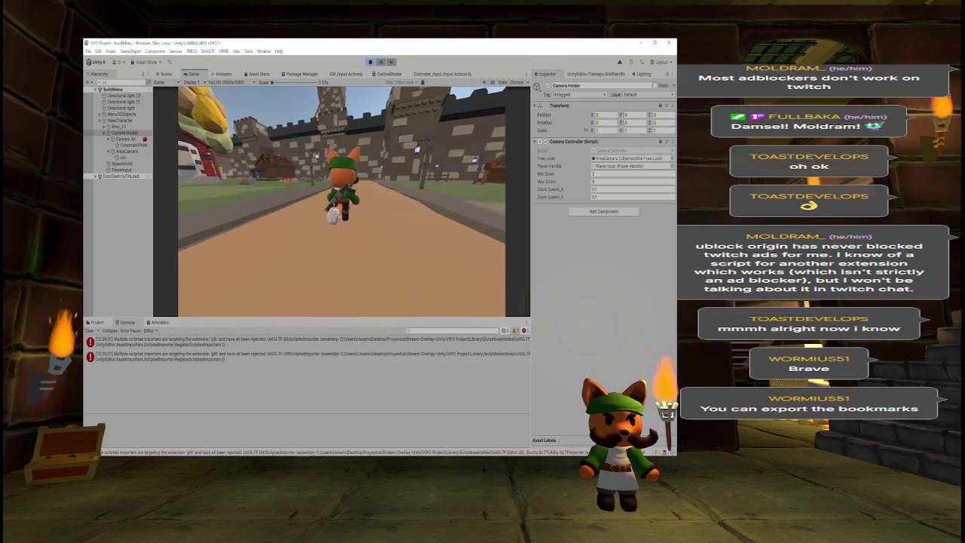
key("w")
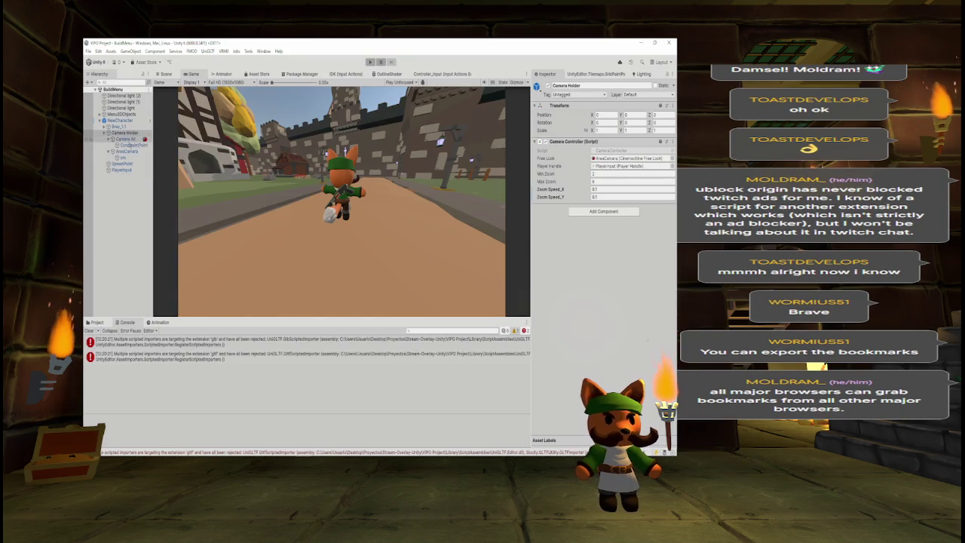
left_click(127, 151)
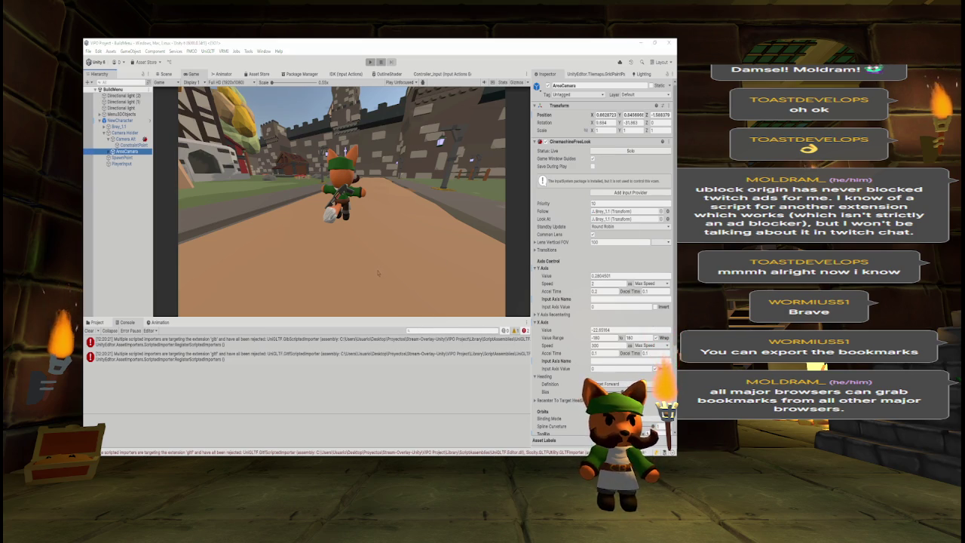
- Select the two freeLook axis update lines in CameraController, then return to Unity and select NewCharacter
key("alt+Tab")
left_click_drag(246, 264, 496, 276)
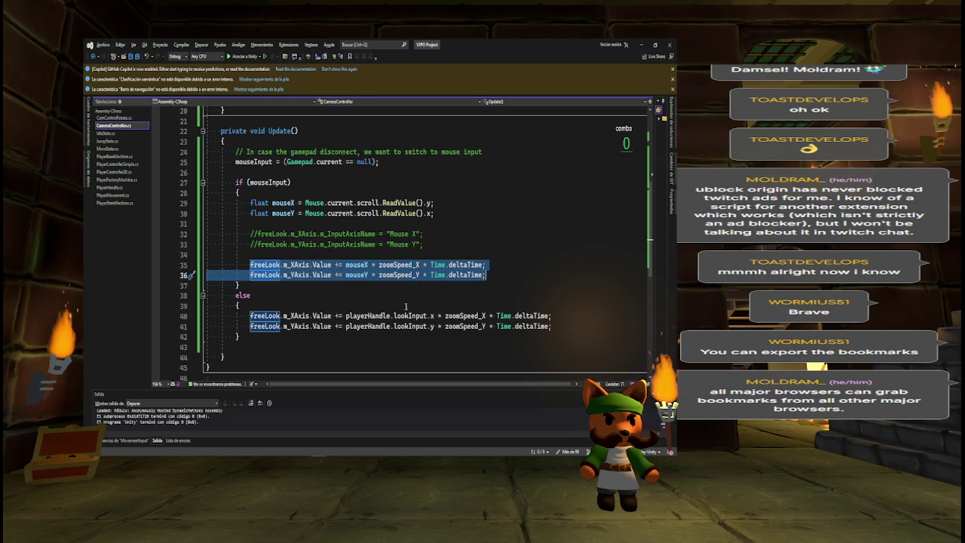
key("alt+Tab")
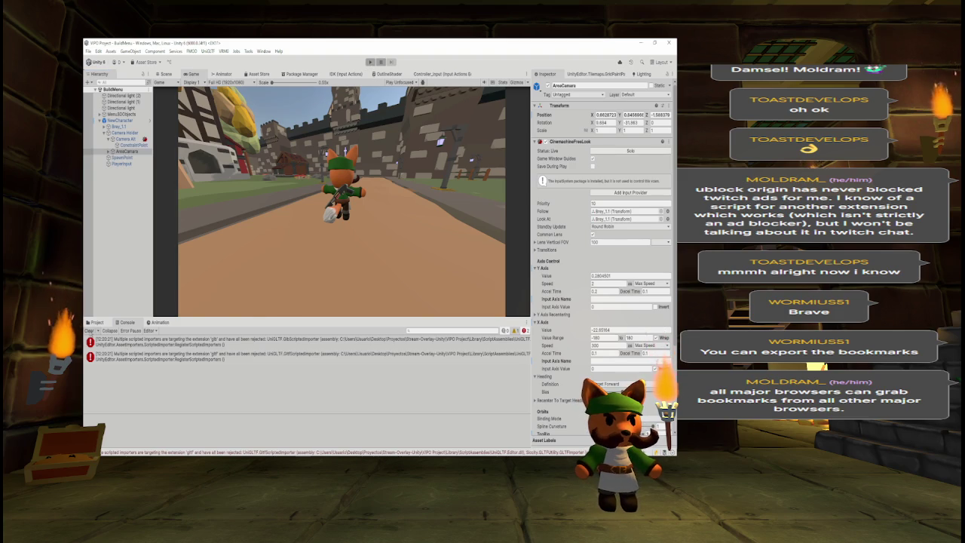
key("alt+Tab")
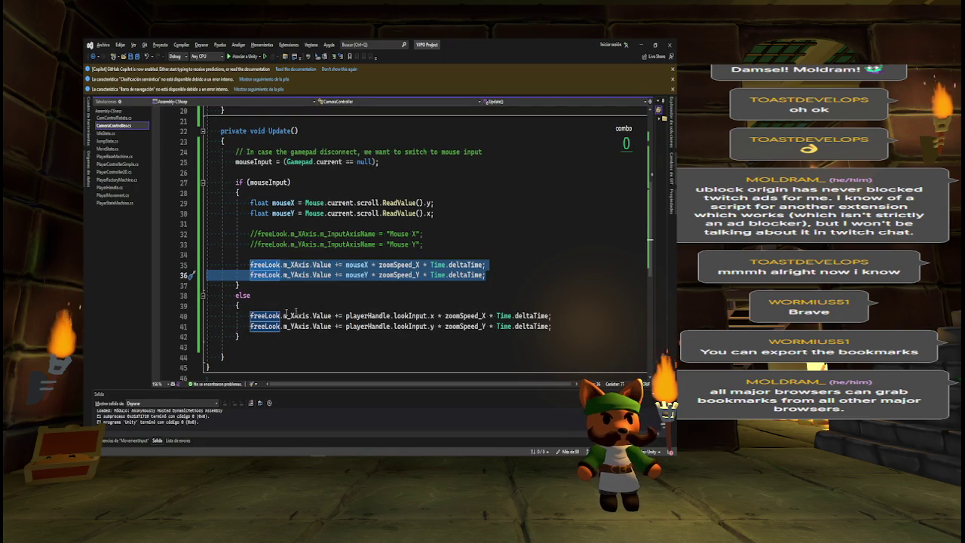
key("alt+Tab")
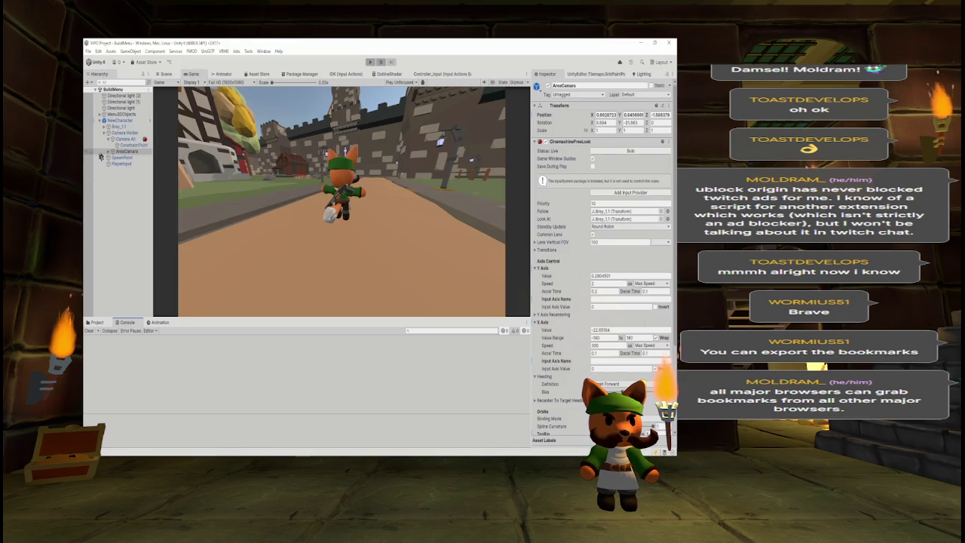
left_click(119, 120)
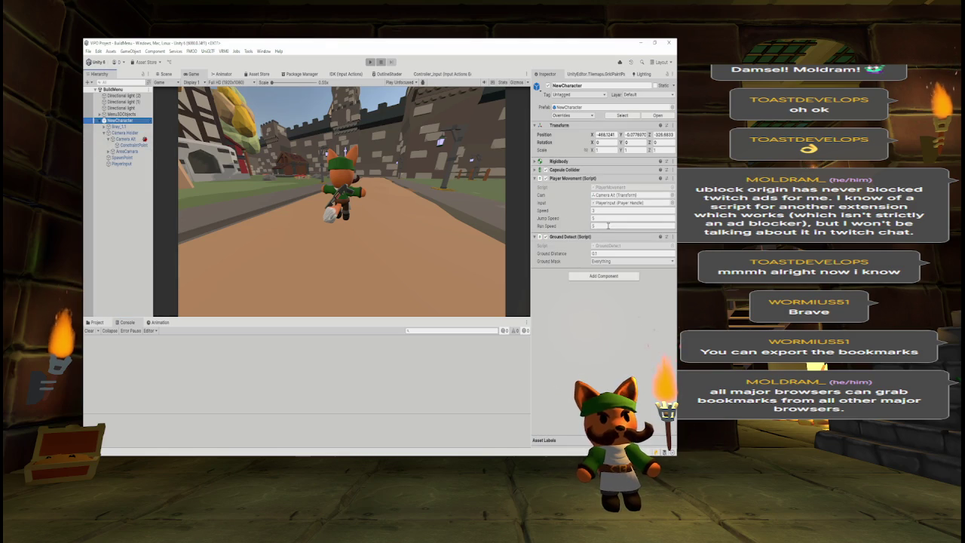
- Set Camera Holder's Zoom Speed_X and Zoom Speed_Y to 1, then play-test and stop the game
left_click(125, 132)
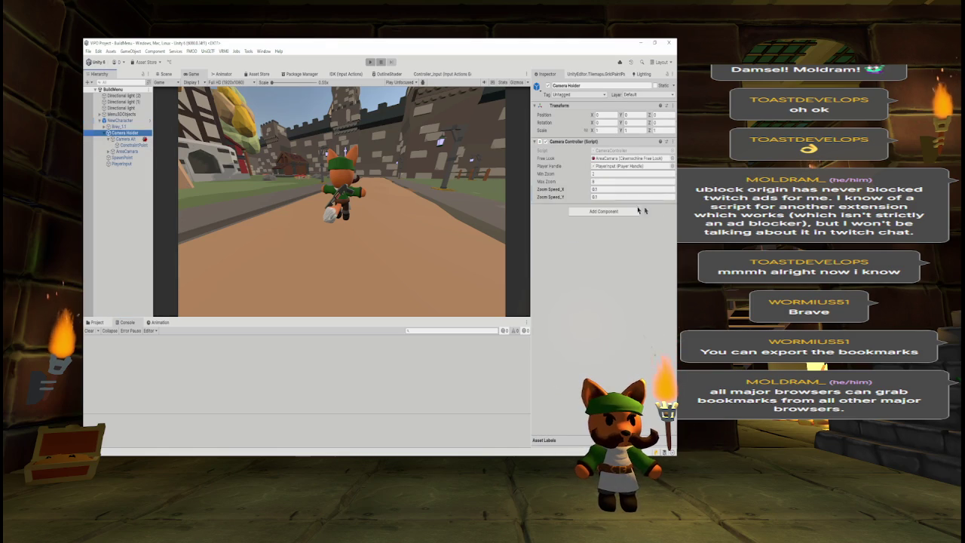
left_click(608, 189)
type("1")
left_click(603, 197)
type("1")
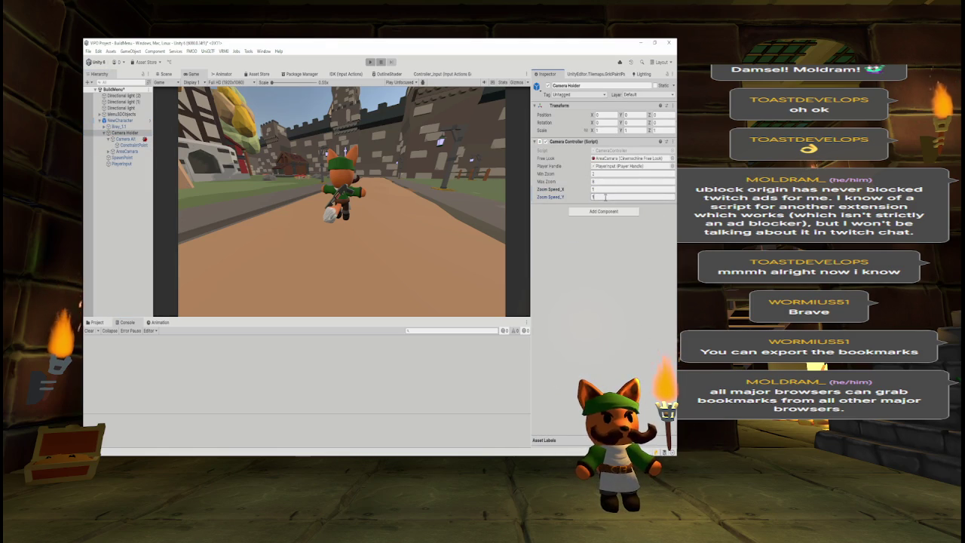
left_click(369, 62)
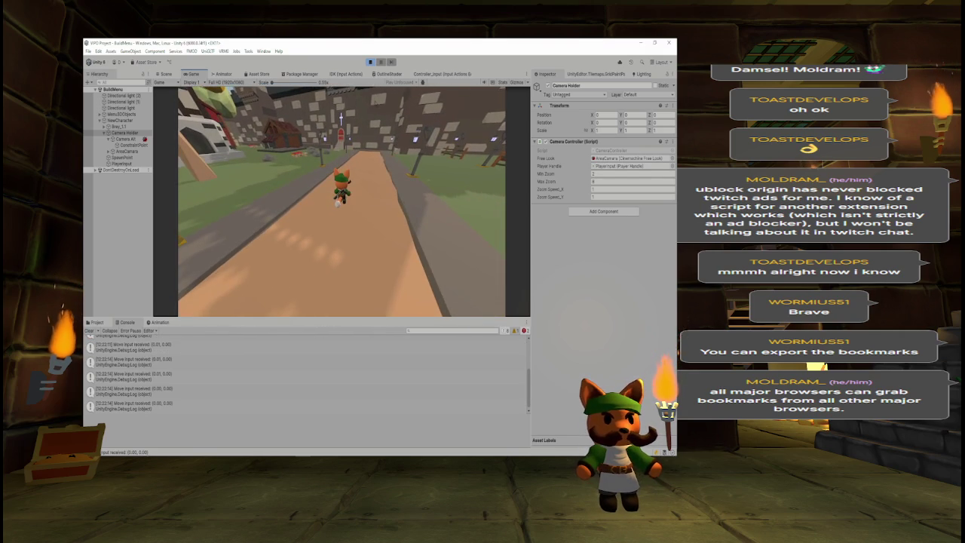
key("ctrl+p")
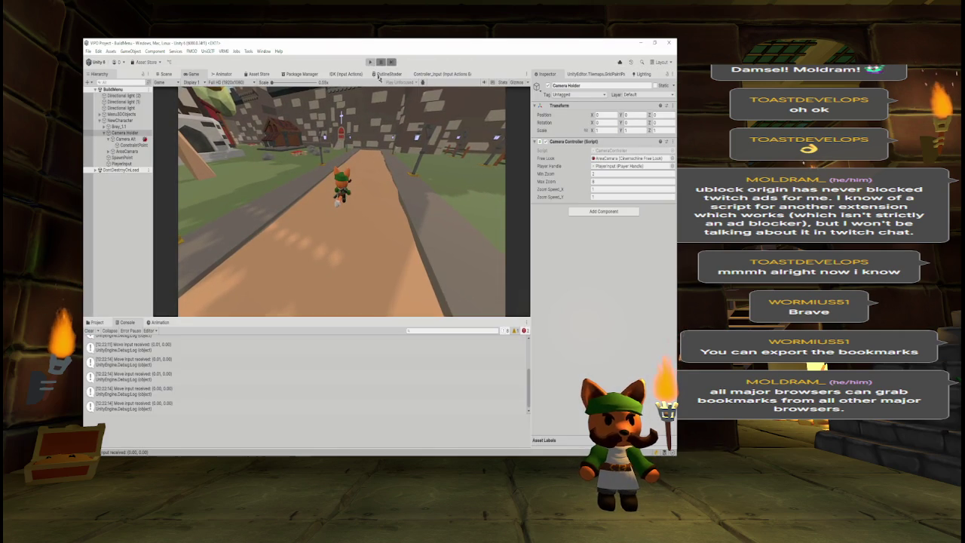
- Add Debug.Log("Gamepad input received: " + playerHandle.lookInput); inside Update()'s else branch
key("alt+Tab")
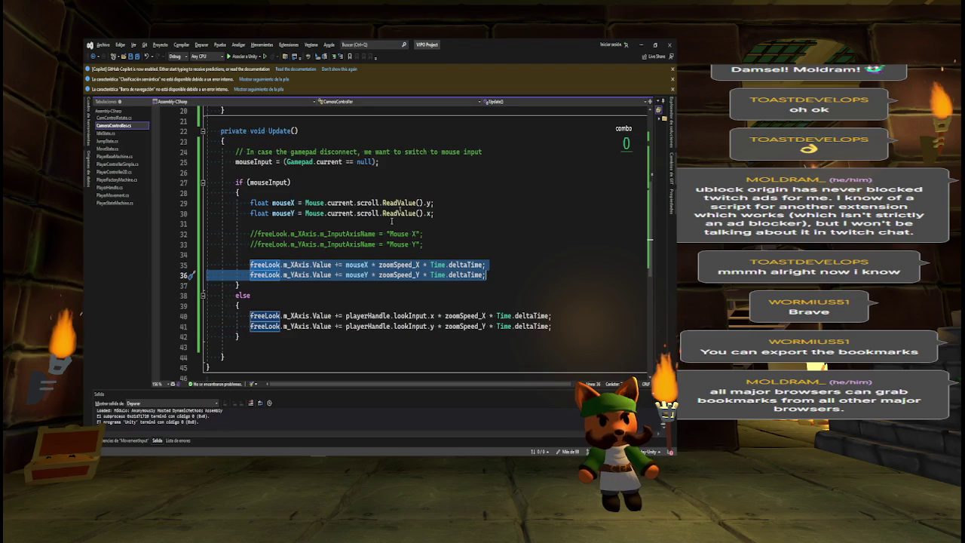
left_click(416, 320)
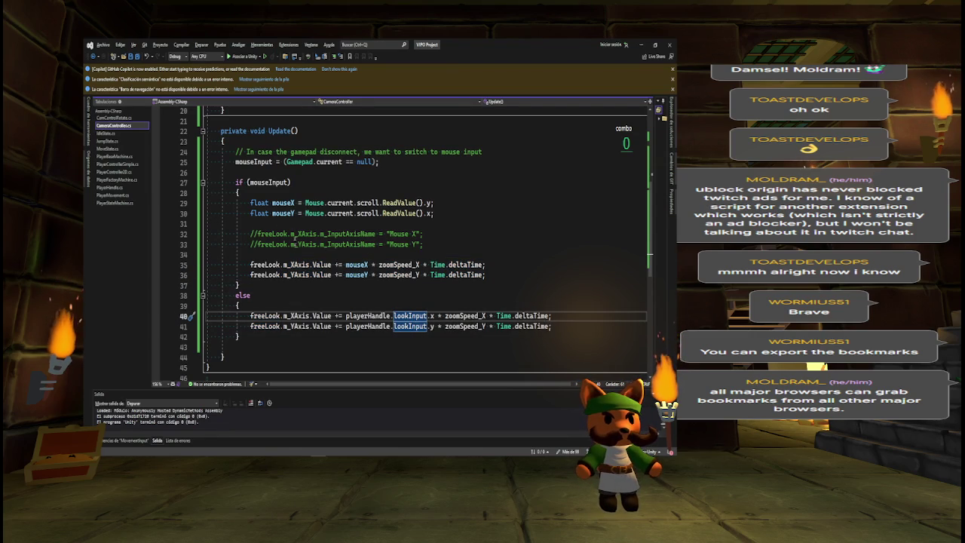
left_click(294, 305)
key("Return")
type("Debug")
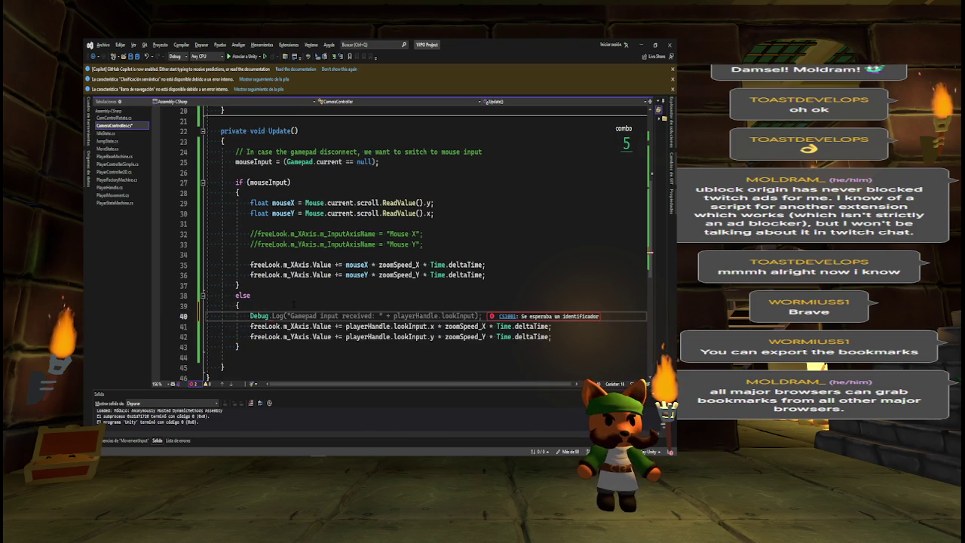
key("Tab")
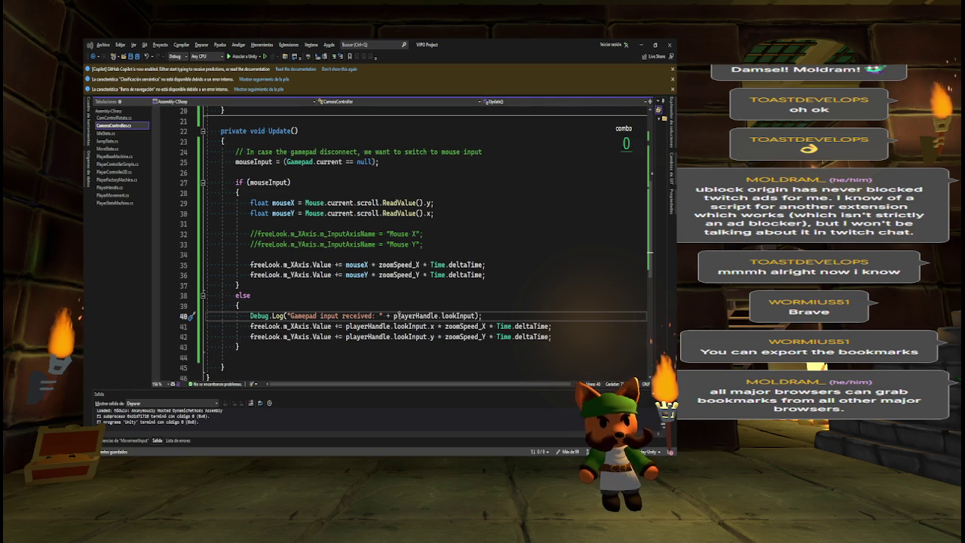
- Check the lookInput definition in PlayerHandle.cs, then return to Unity
left_click(403, 326, "ctrl")
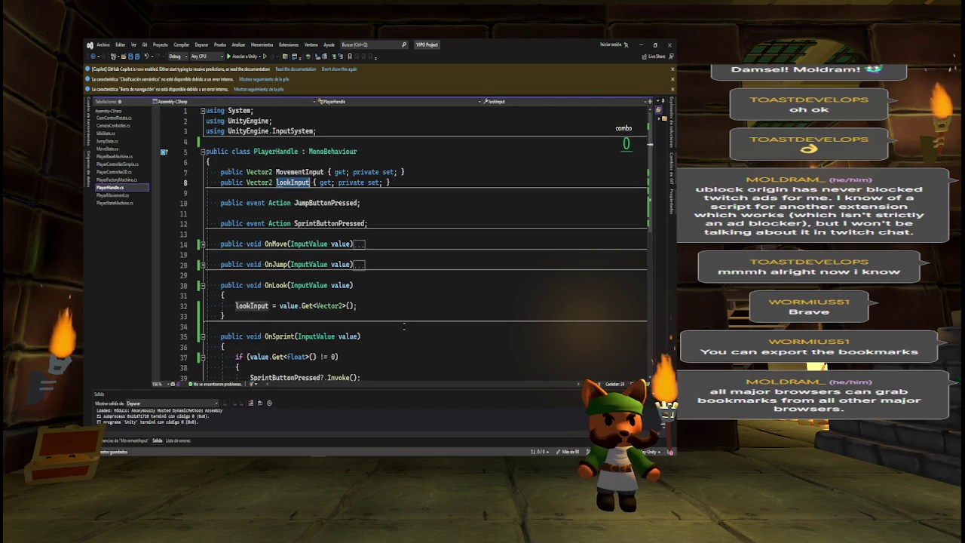
mouse_move(294, 200)
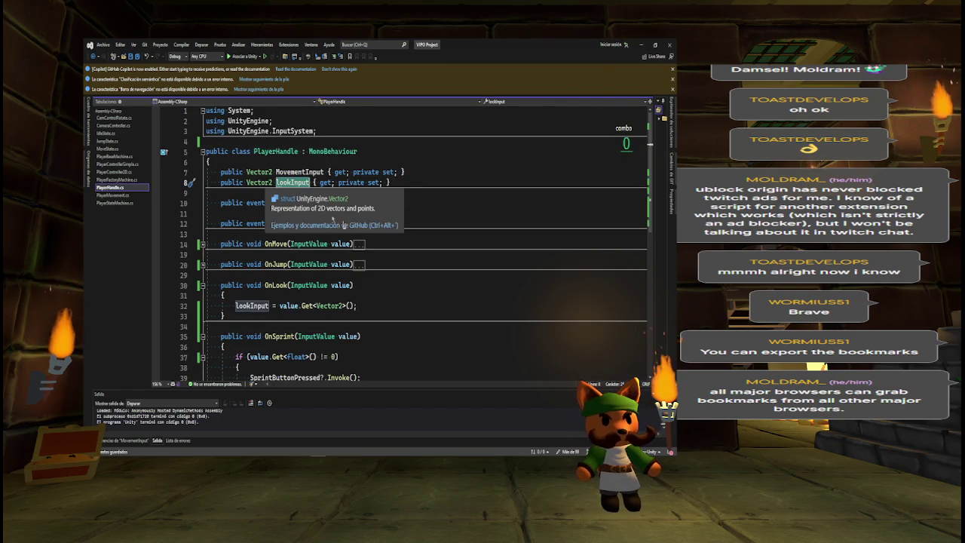
key("ctrl+minus")
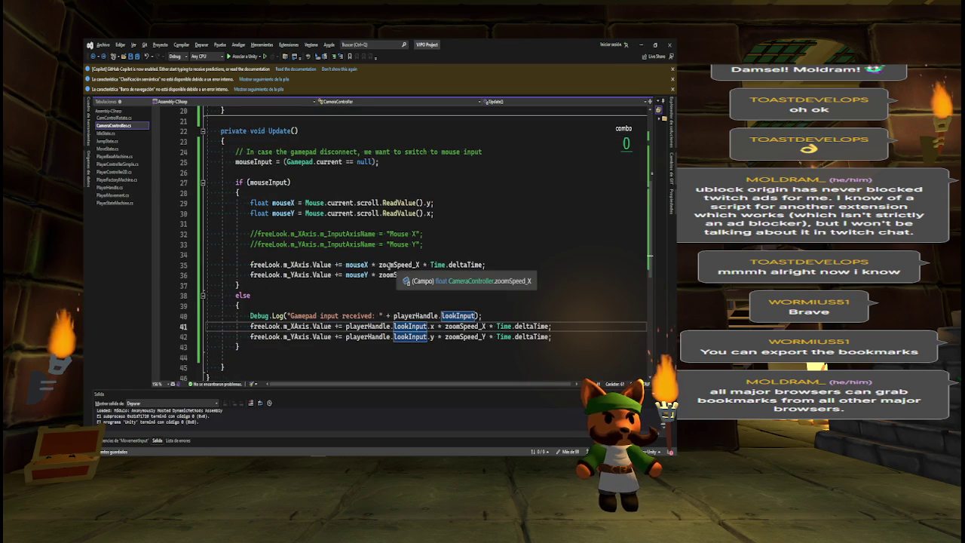
key("alt+Tab")
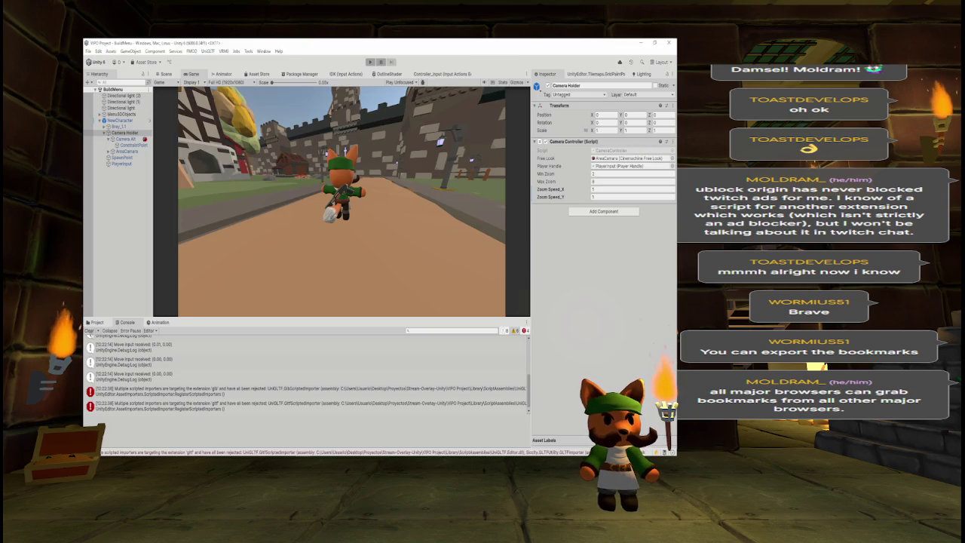
- Play-test to read the gamepad input logs, change Zoom Speed_X, and test again
left_click(368, 62)
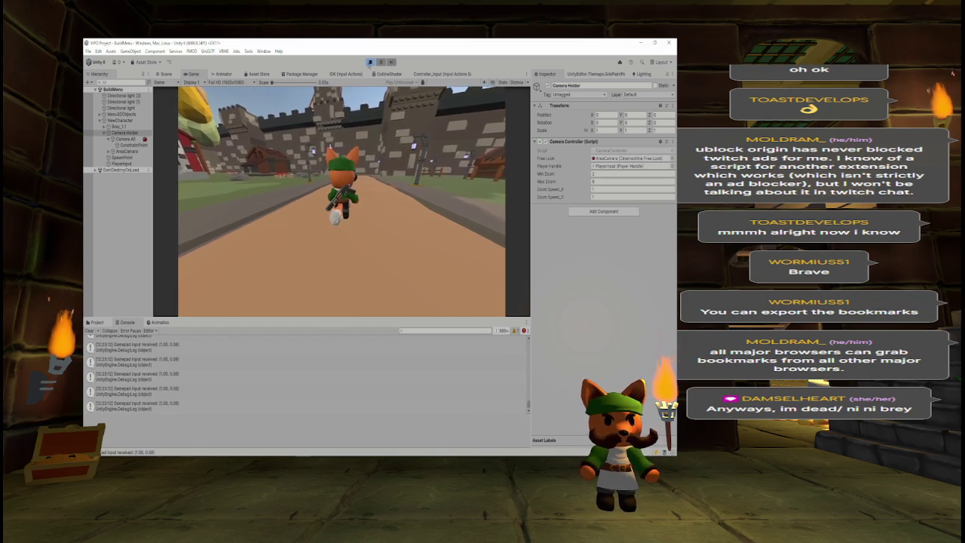
left_click(370, 62)
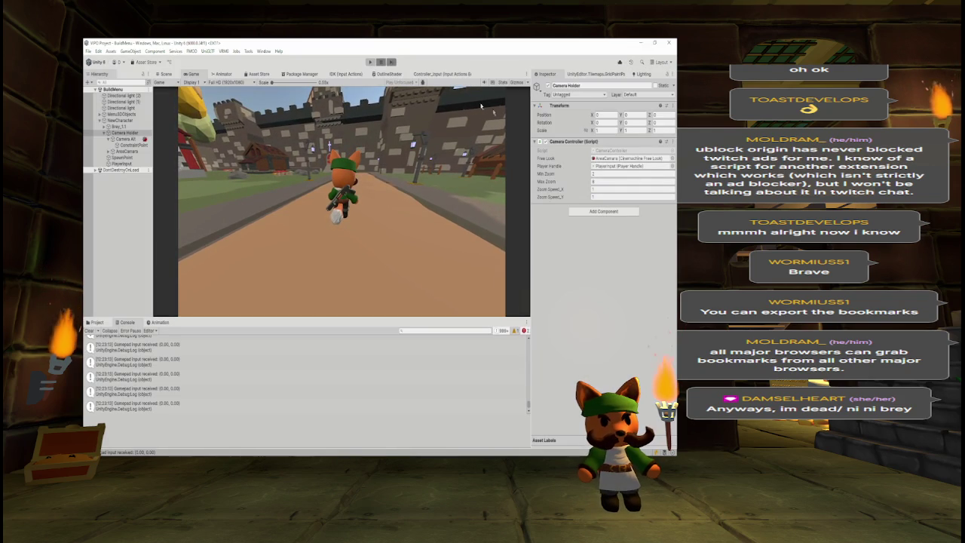
left_click(611, 189)
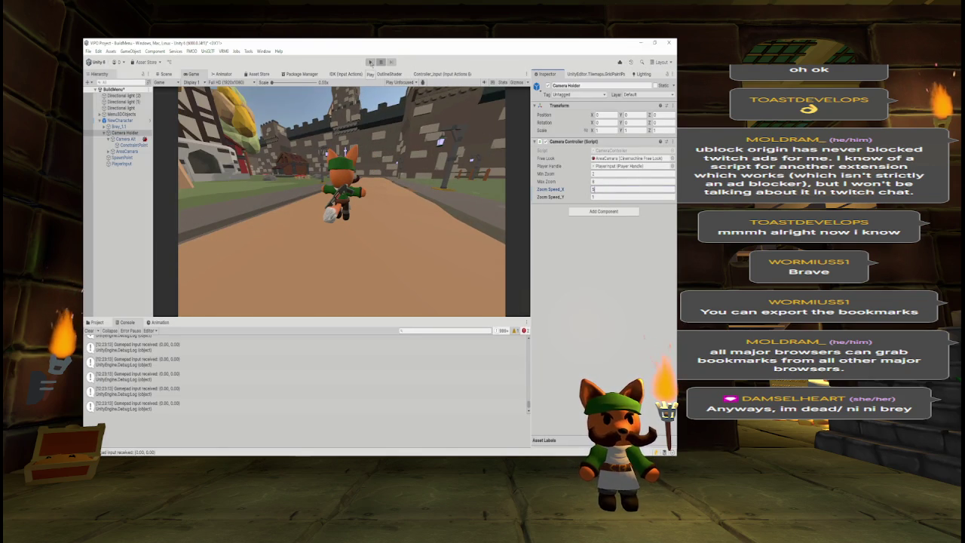
left_click(370, 62)
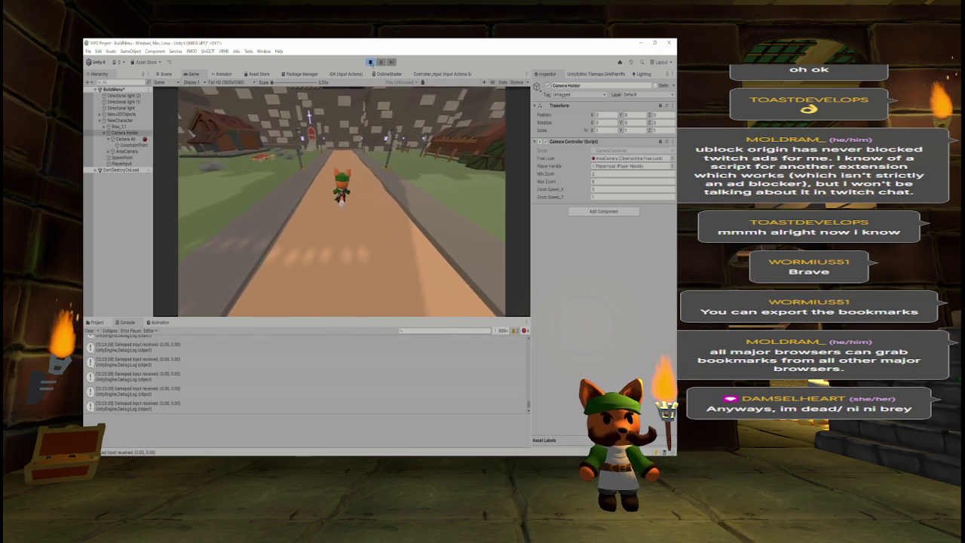
key("ctrl+p")
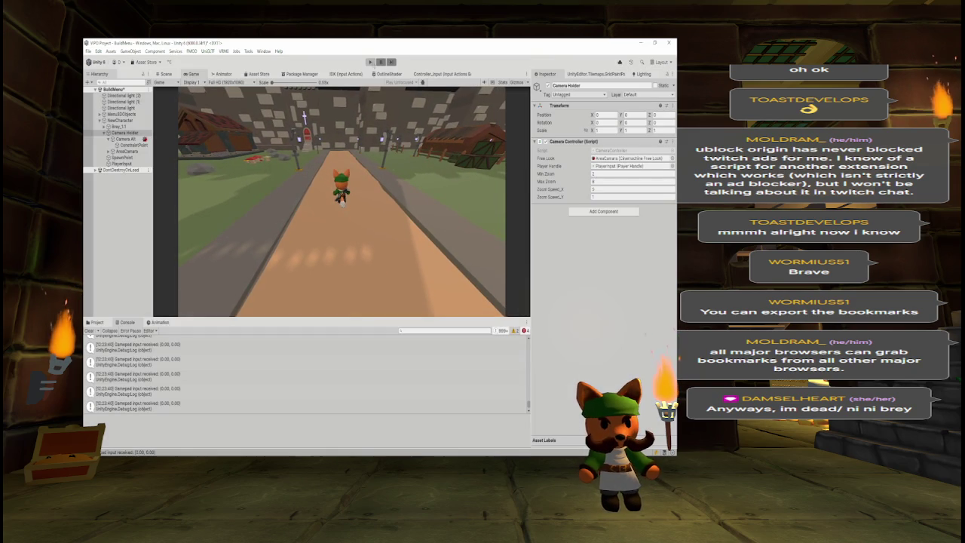
- Raise the Camera Holder's Zoom Speed_X to 100 and run the game to test the gamepad orbit
left_click(620, 189)
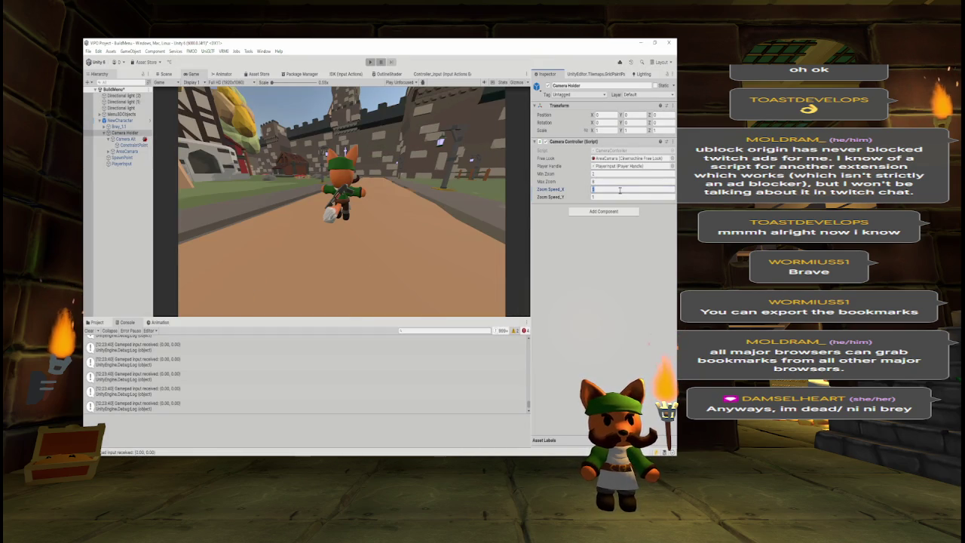
type("10")
left_click(369, 63)
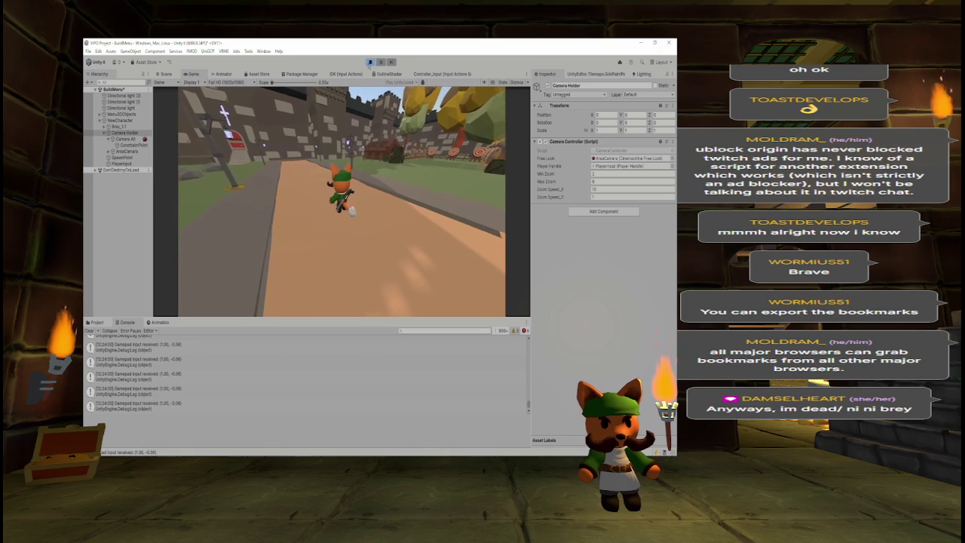
left_click(369, 62)
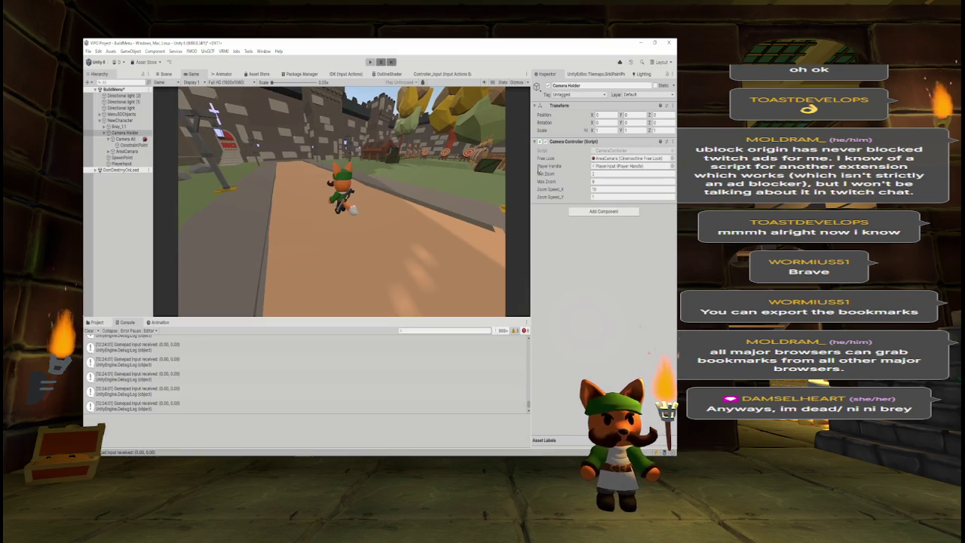
left_click(611, 189)
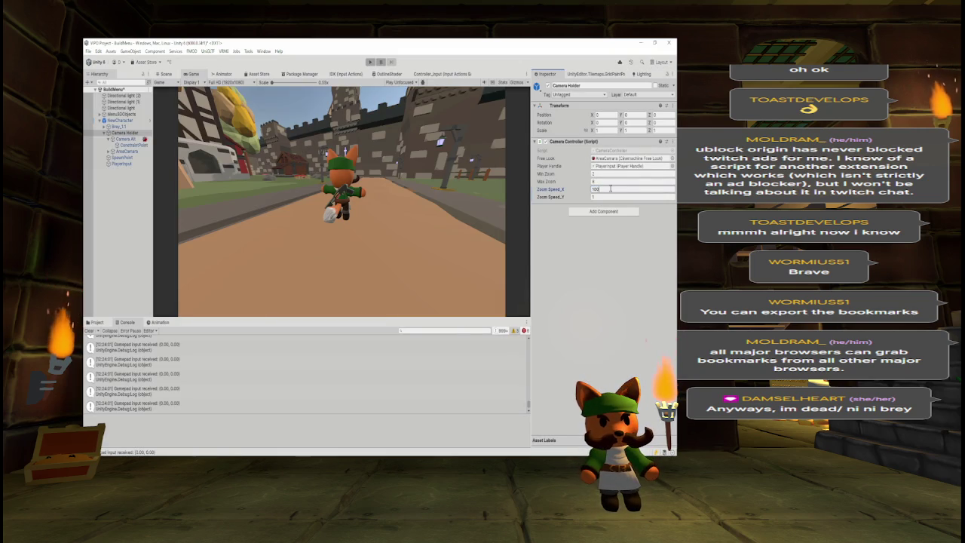
left_click(369, 62)
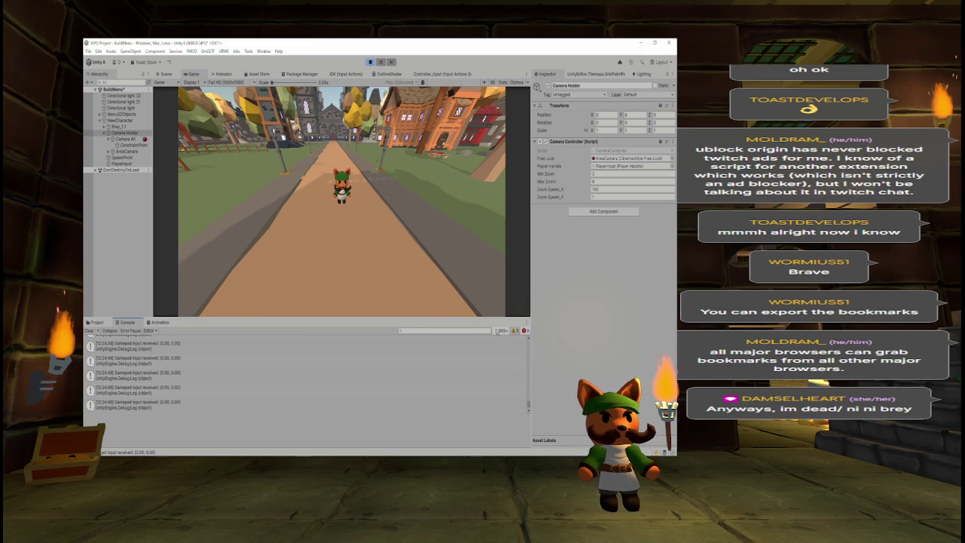
- Filter the Console to errors, clear it, and restart then stop Play mode
left_click(525, 331)
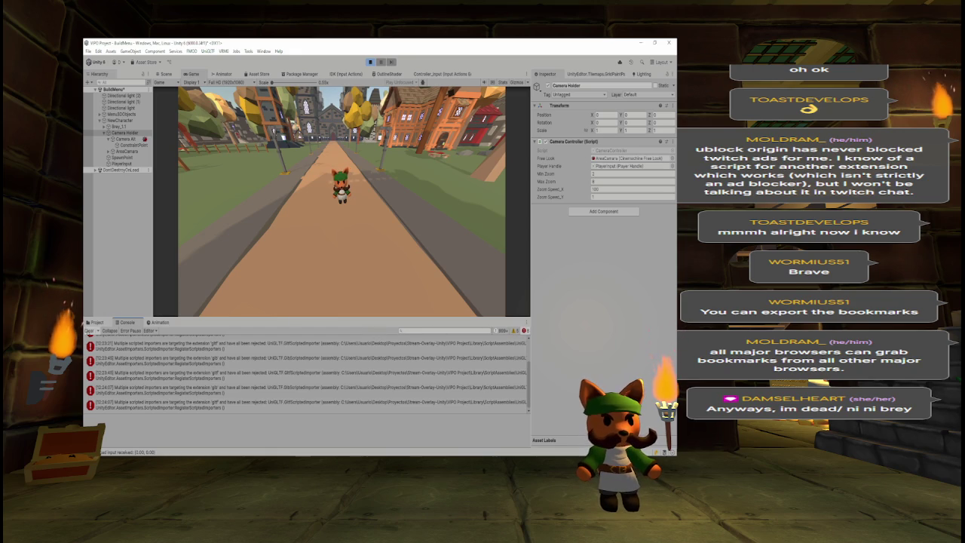
left_click(90, 330)
left_click(370, 62)
left_click(371, 63)
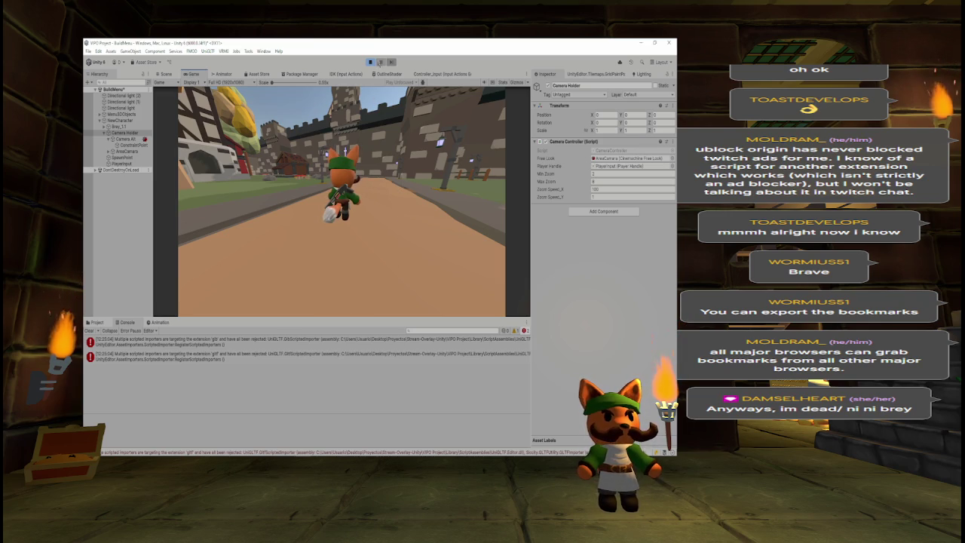
left_click(370, 62)
- Set a breakpoint on line 29 of CameraController, attach the debugger with F5, and play the game
key("alt+Tab")
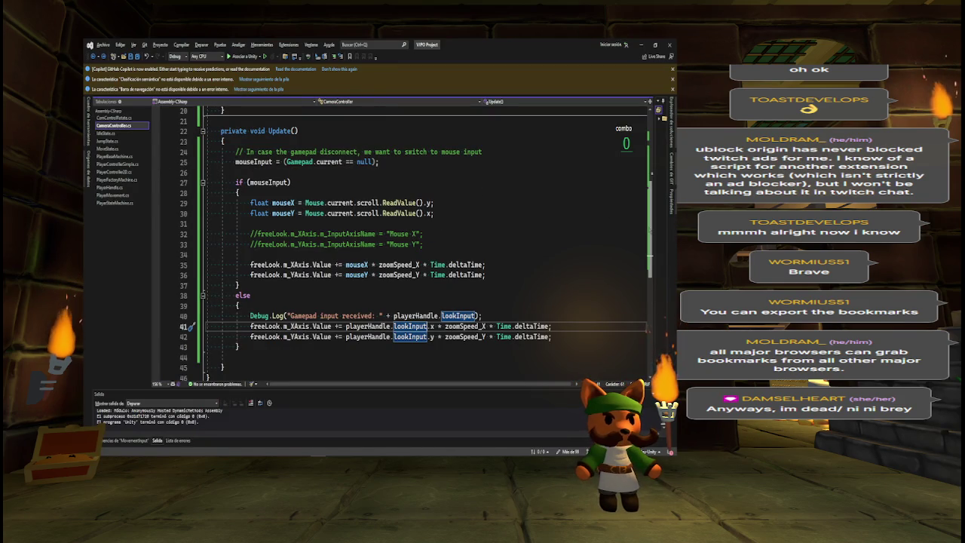
scroll(155, 162, "up", 2)
scroll(156, 162, "down", 2)
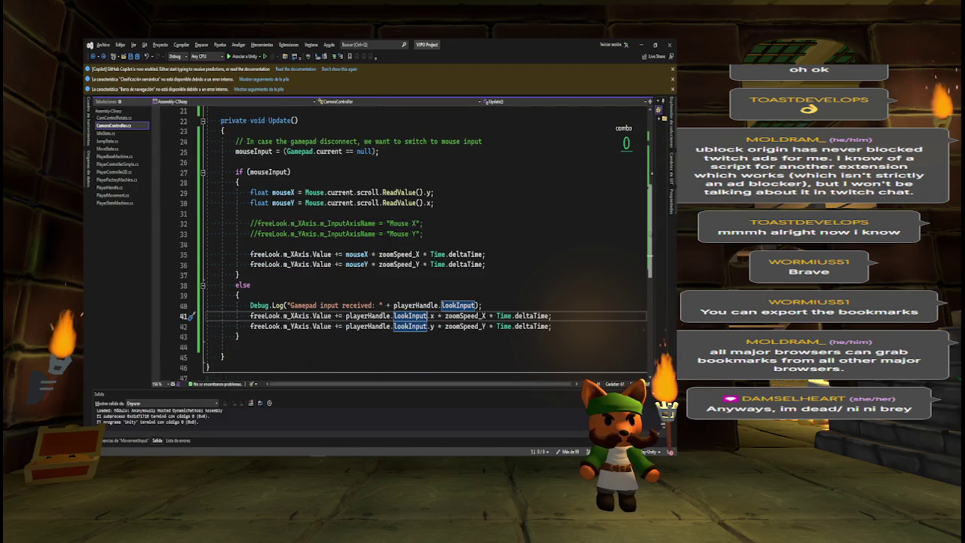
left_click(155, 193)
key("F5")
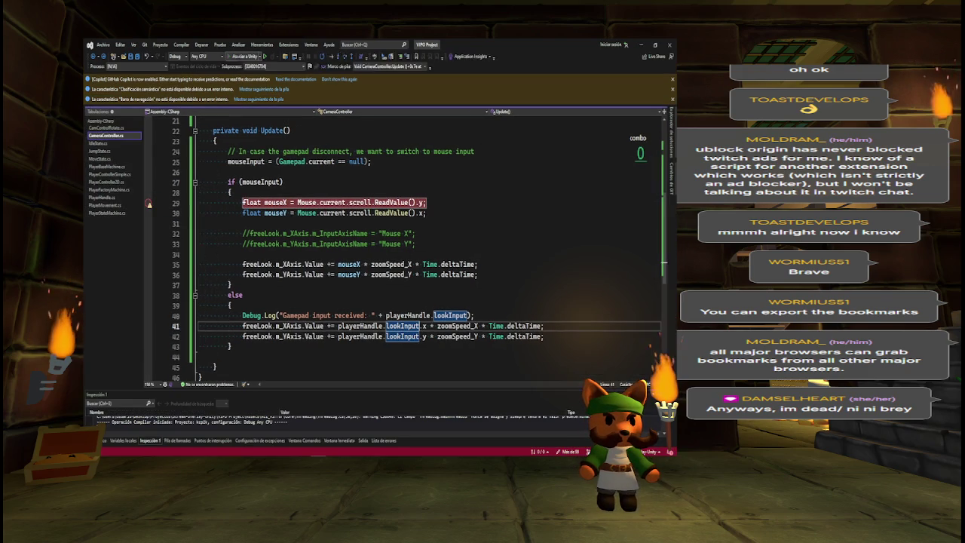
key("alt+Tab")
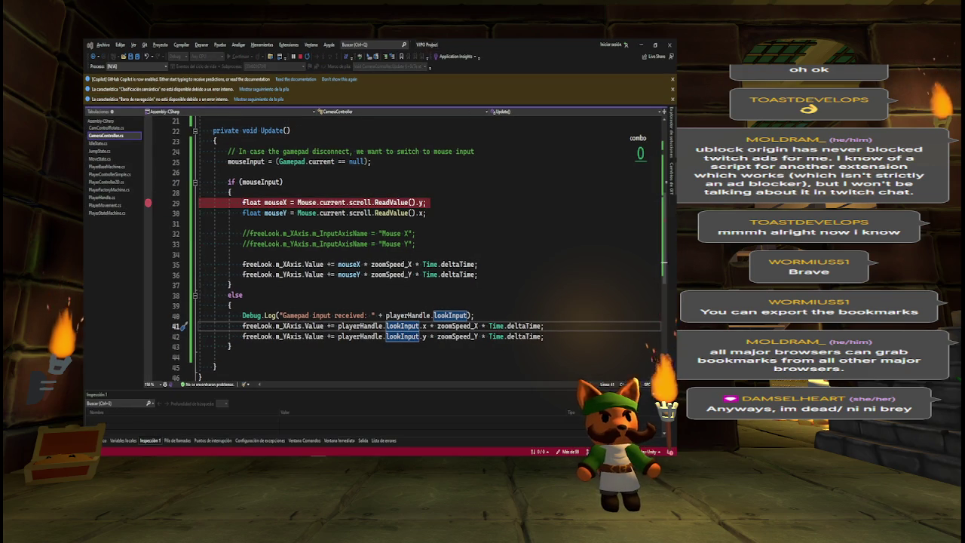
left_click(370, 62)
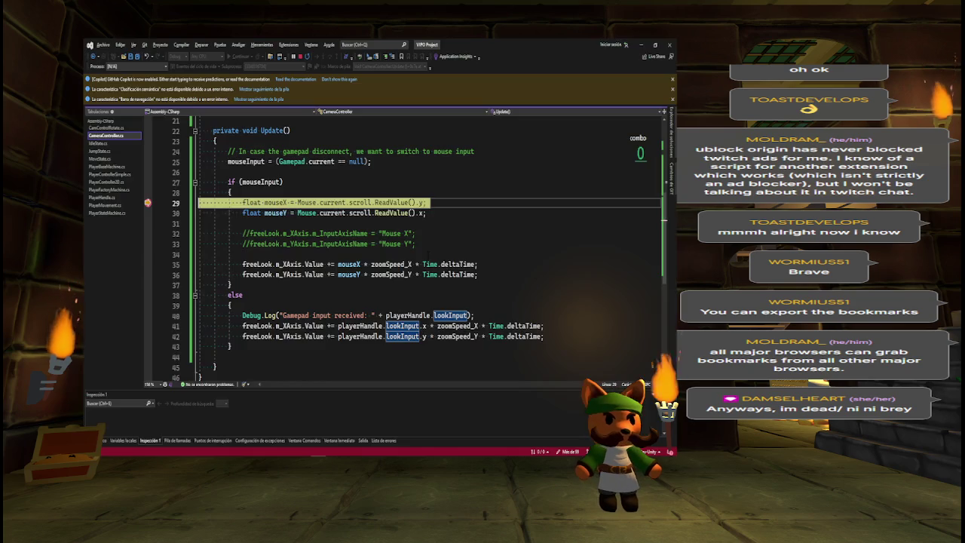
- Remove the line 29 breakpoint, stop debugging, and return to the running game in Unity
left_click(149, 201)
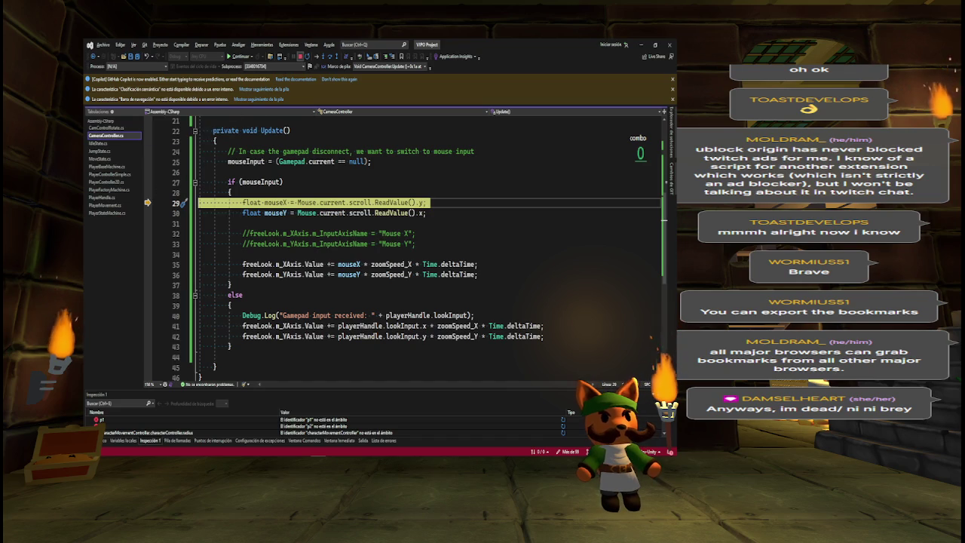
left_click(303, 56)
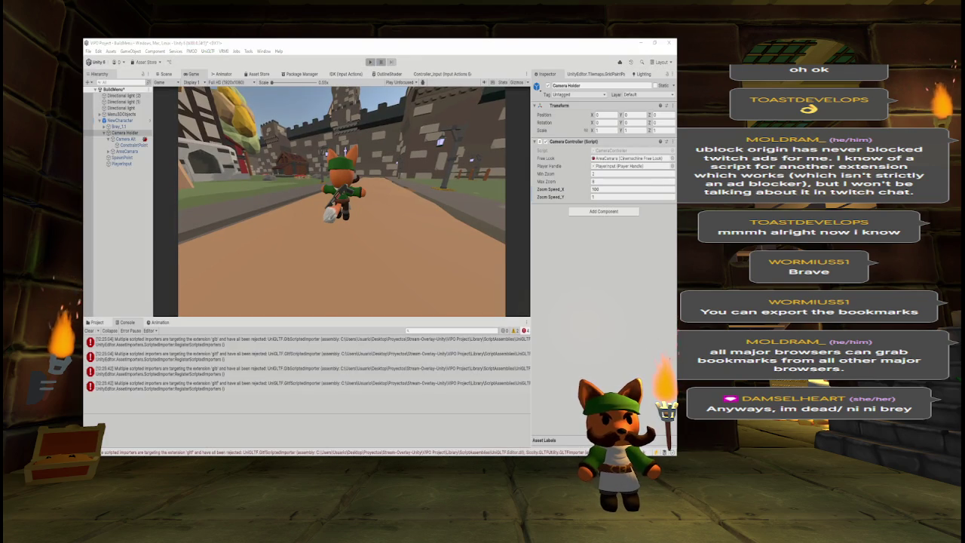
left_click(640, 43)
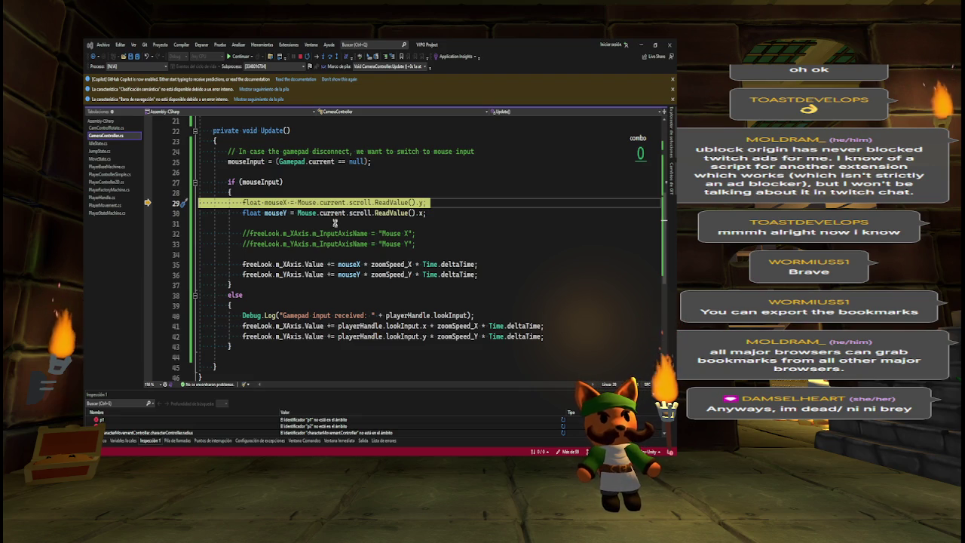
key("alt+Tab")
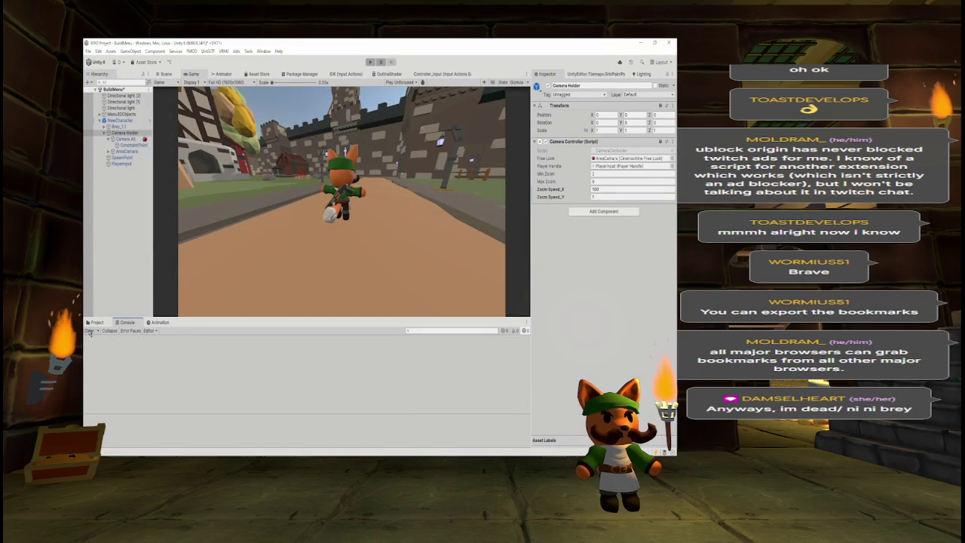
- Mark the movement note DONE and tag the camera note 'GAMEPAD READY / MOUSEN'T'
left_click(108, 133)
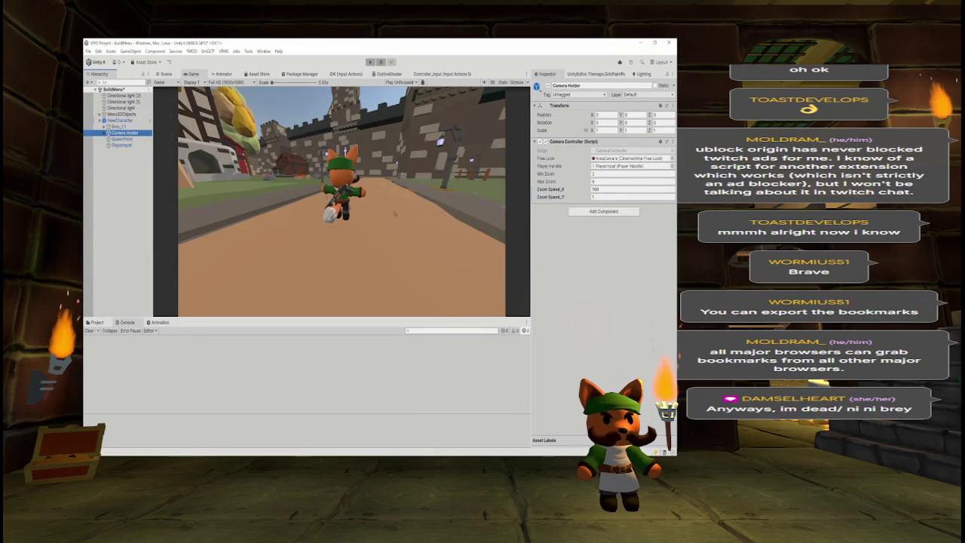
key("alt+Tab")
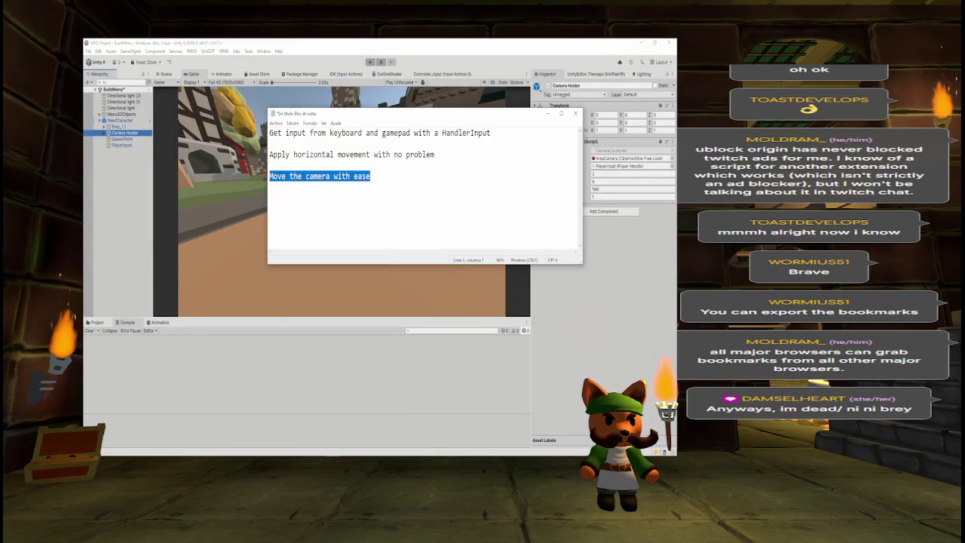
left_click(424, 177)
key("Return")
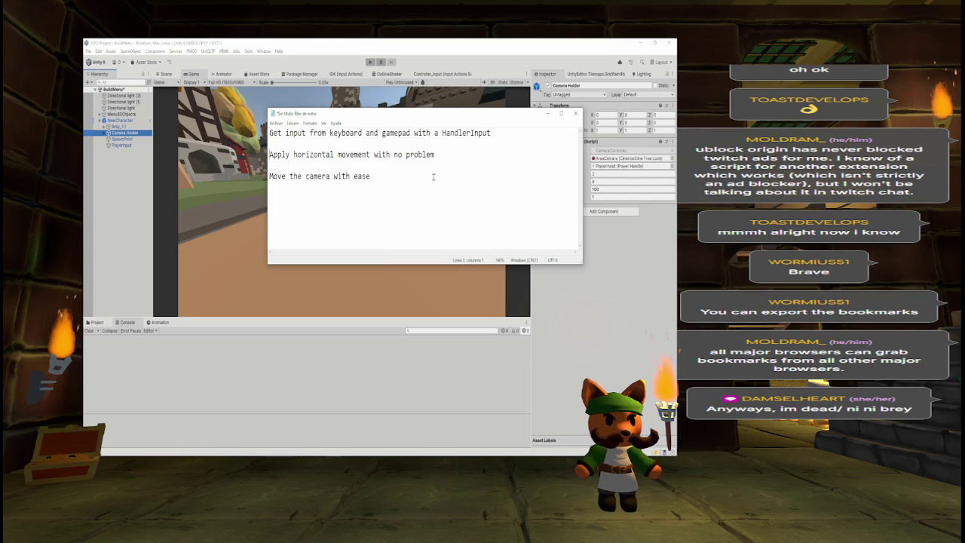
type(" DONE")
left_click(435, 154)
type("DONE")
left_click(370, 175)
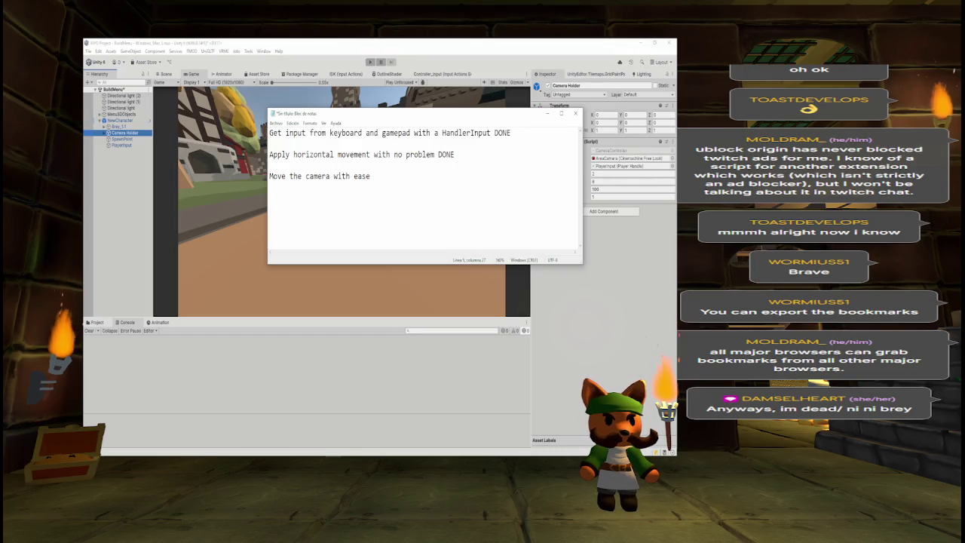
type("GAMEP")
type("AD R")
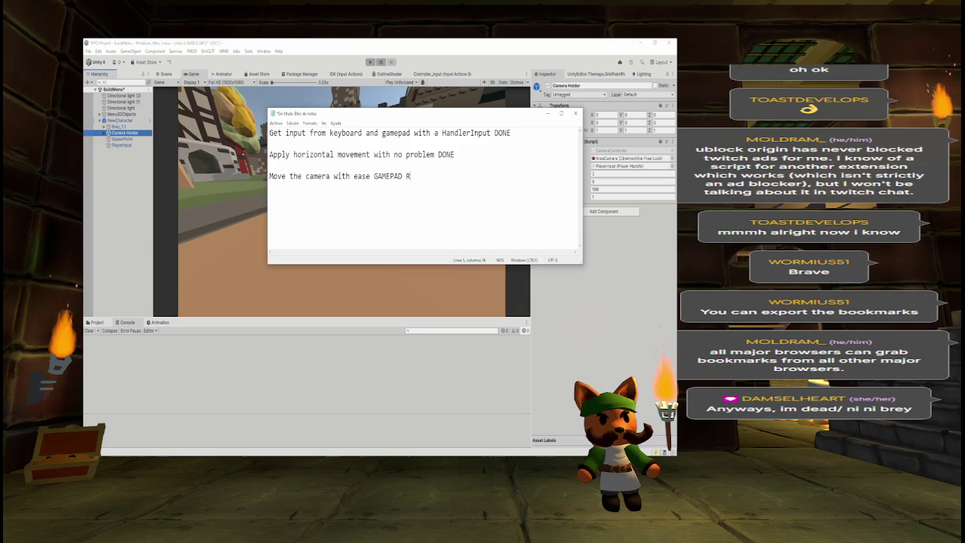
type("EADY / MOUSEN'T")
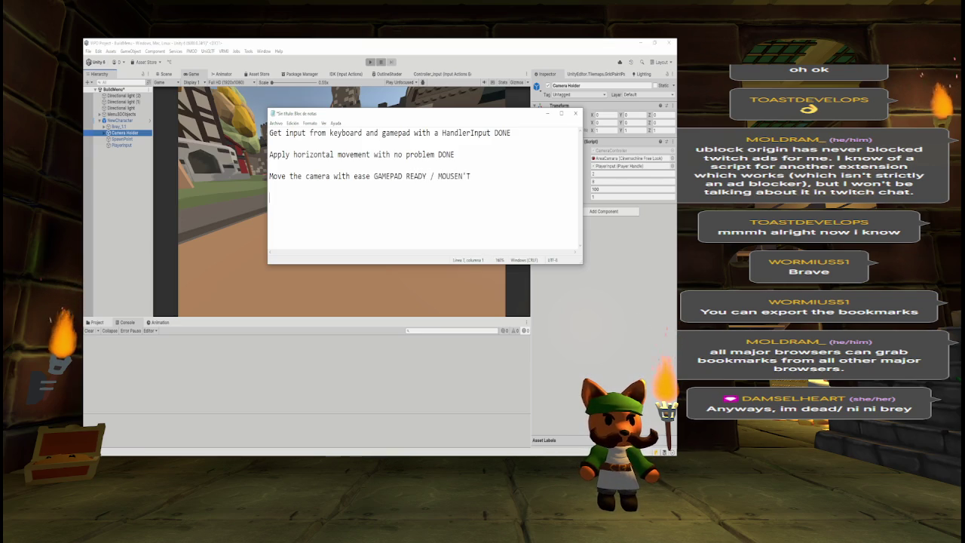
- Add a dashed divider line below the existing notes
type("-------------")
key("shift+Home")
key("ctrl+c")
key("End")
key("ctrl+v")
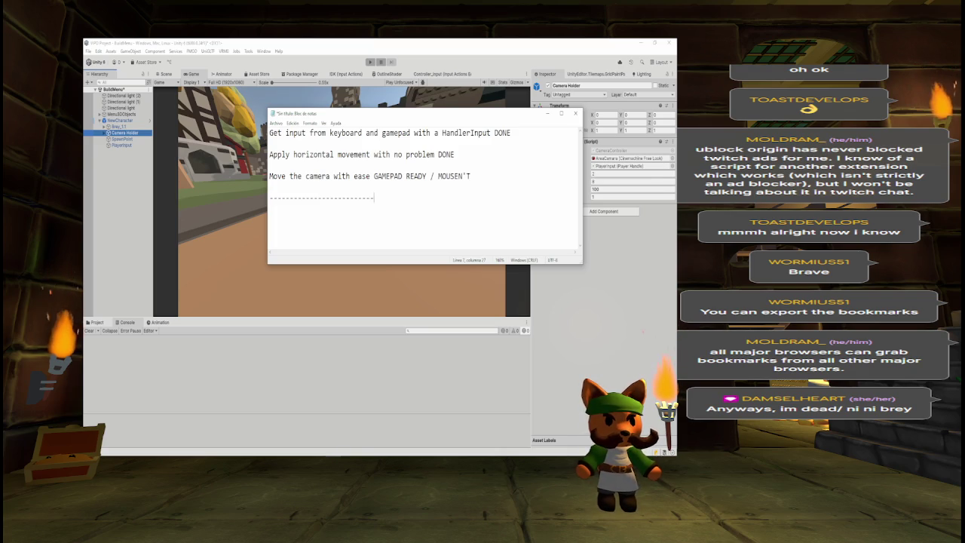
key("Return")
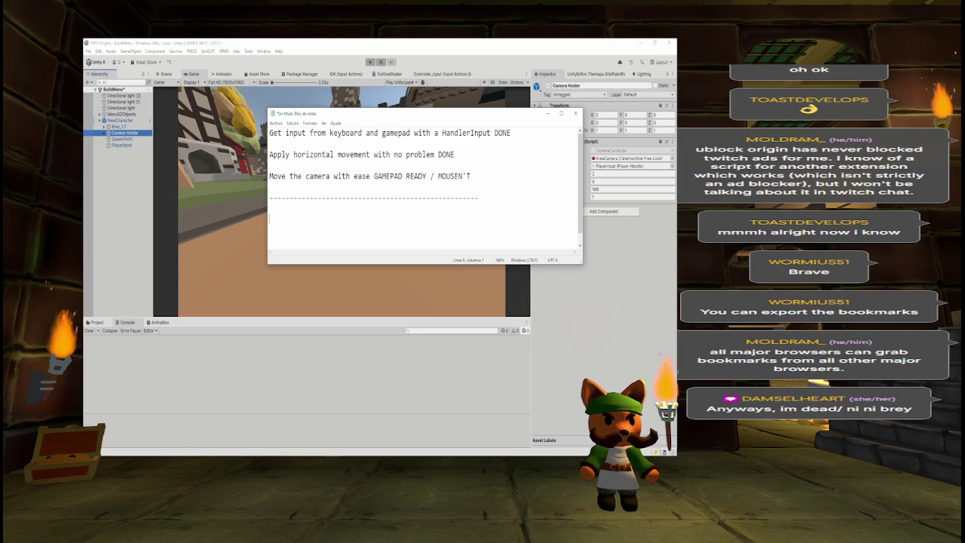
- Add to-dos 'Finish the camera', 'Rotate the character towards the direction they are looking at', and 'Check the jump and maybe increase the jump power'
type("Finish the")
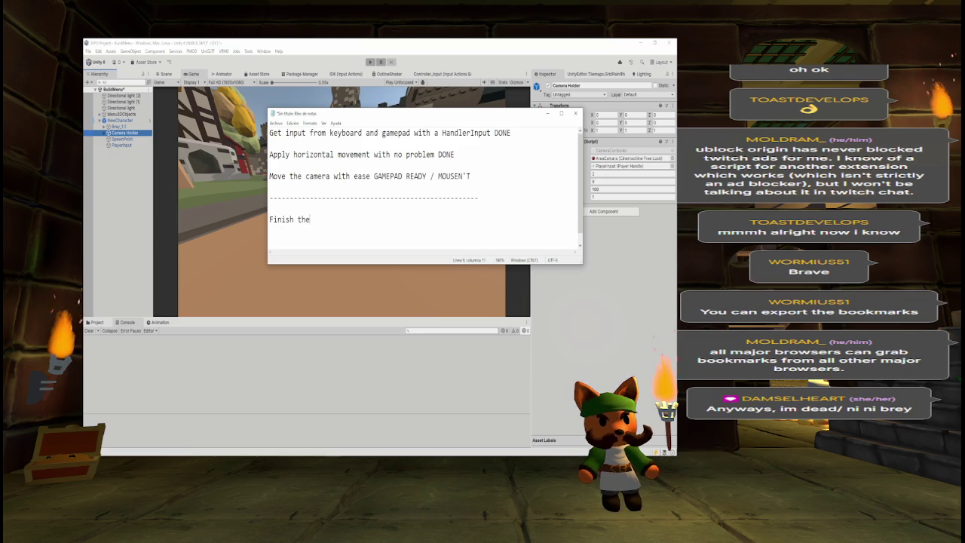
type(" camera")
key("Return")
key("Return")
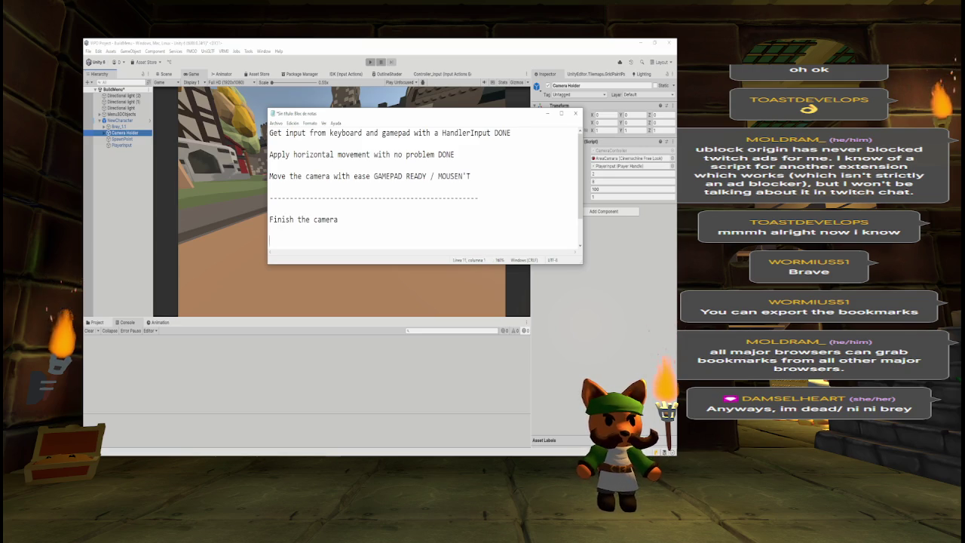
left_click_drag(570, 264, 565, 375)
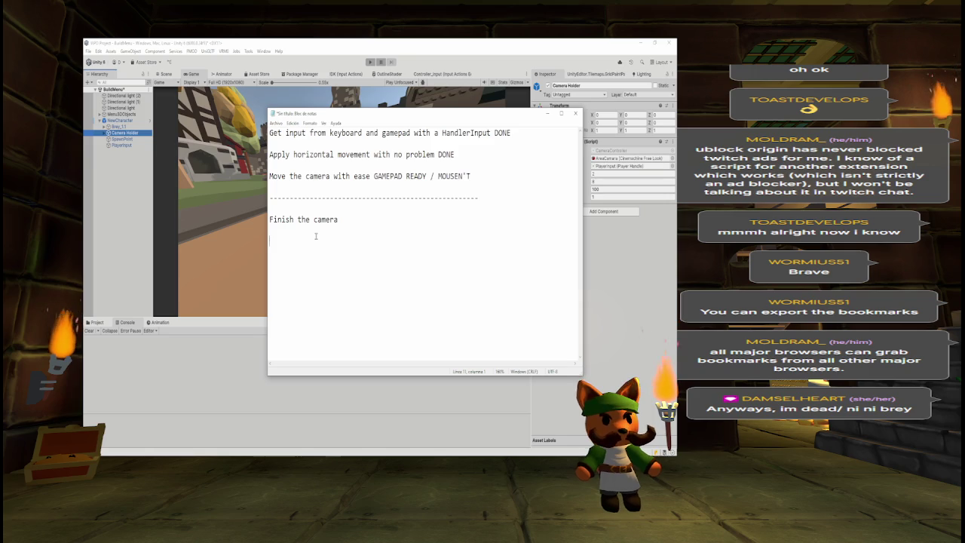
type("Rotate the ")
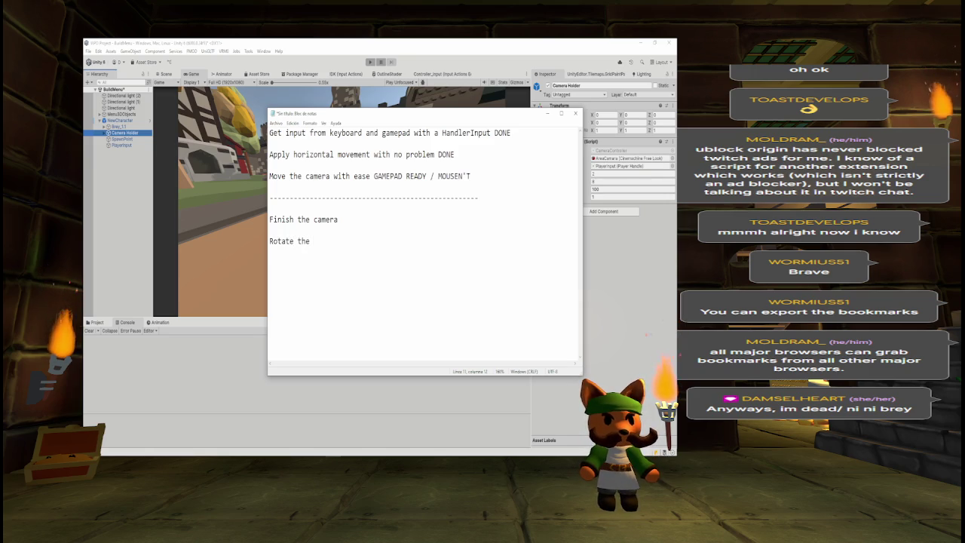
type("character ")
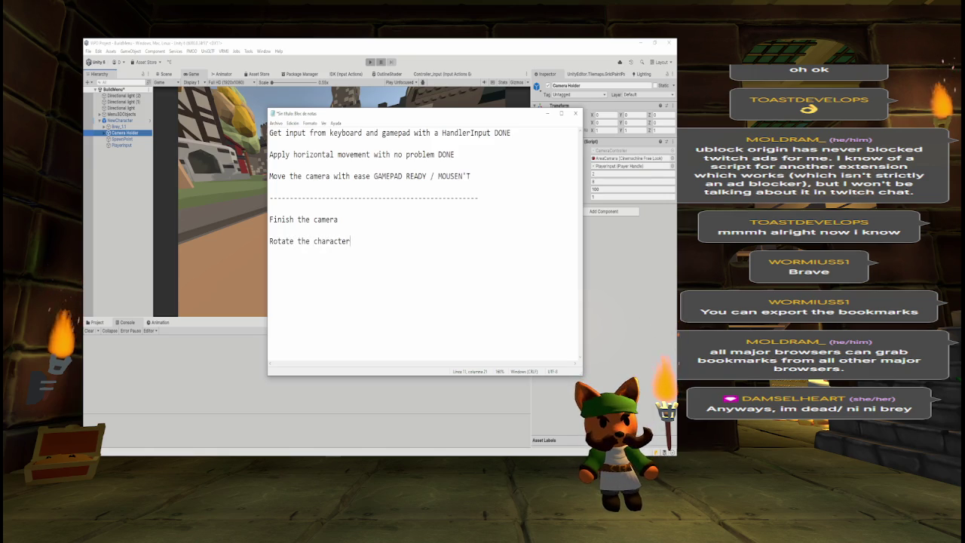
type("towards th")
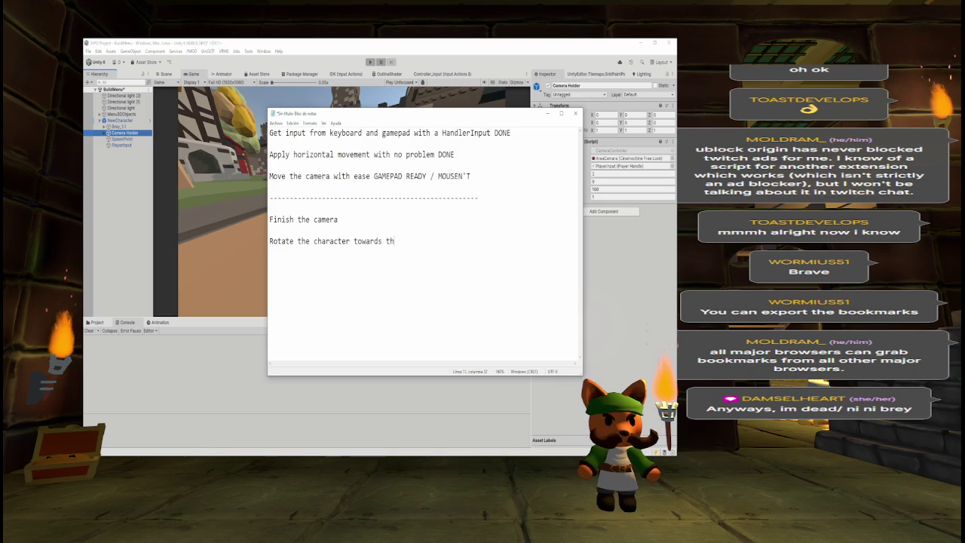
type("e direction")
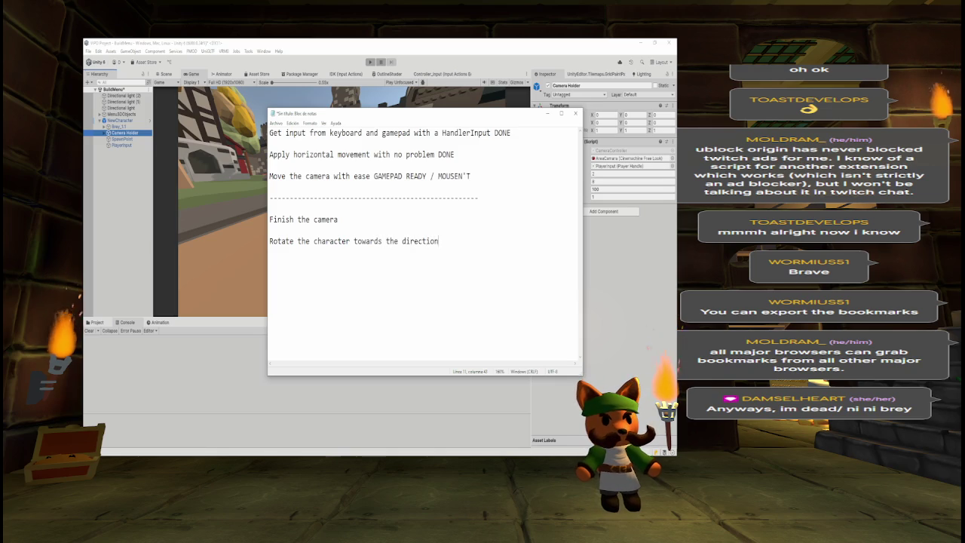
type(" they are ")
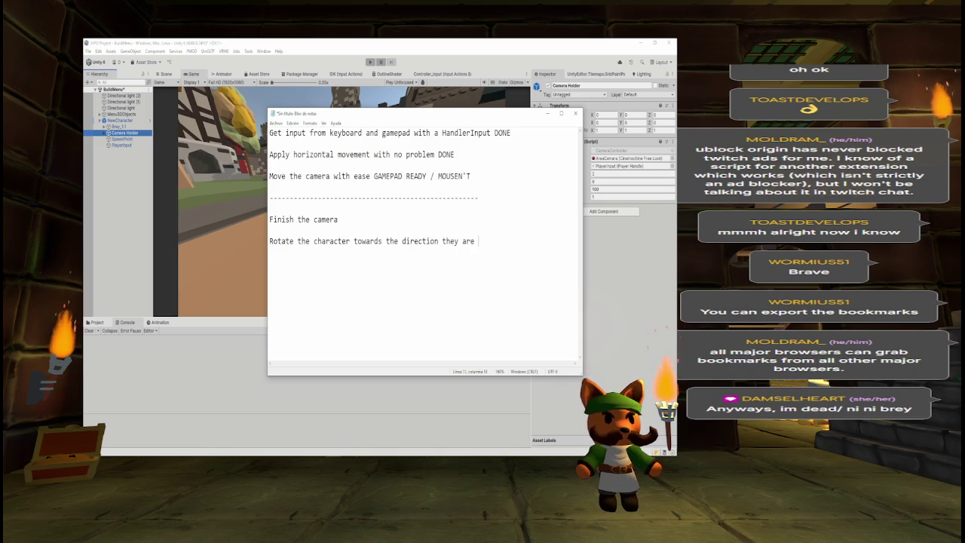
type("looking at")
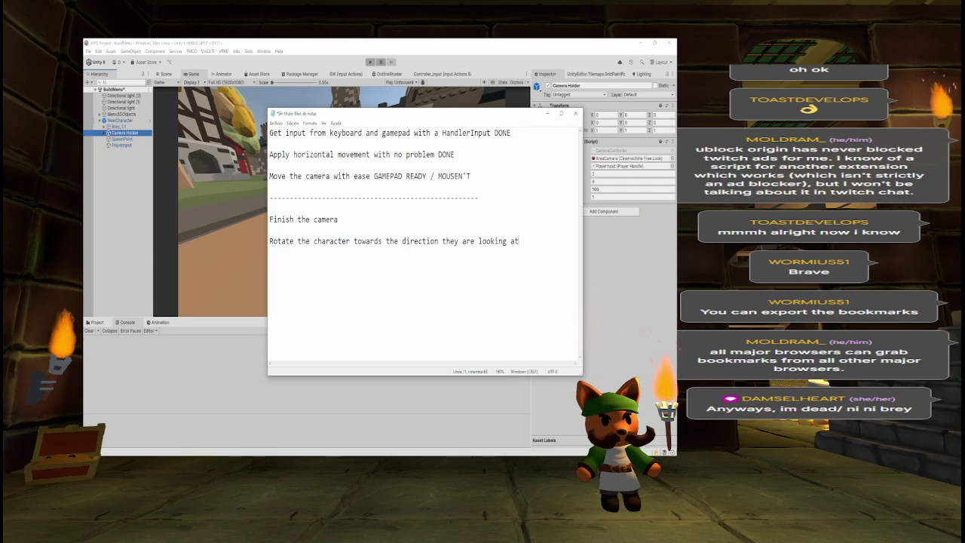
key("Return")
key("Return")
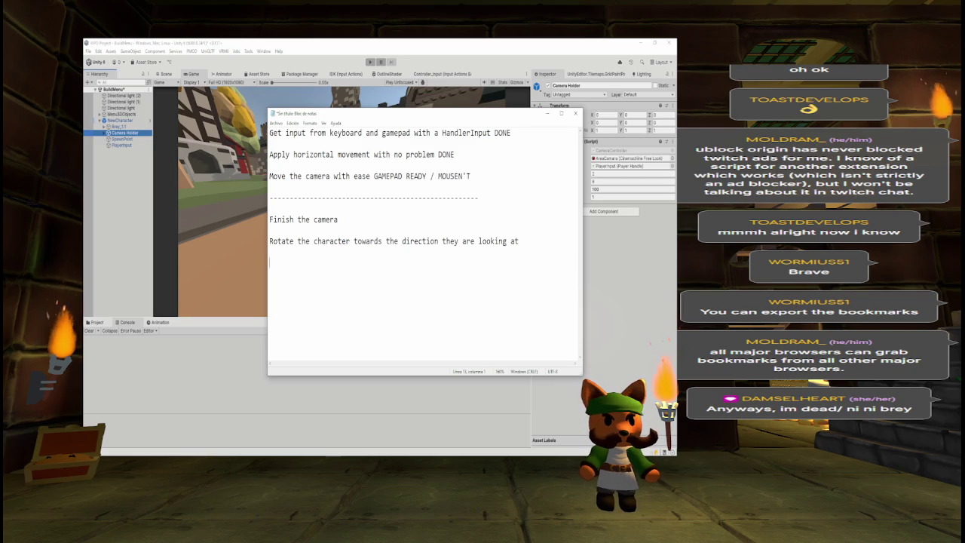
type("Check th")
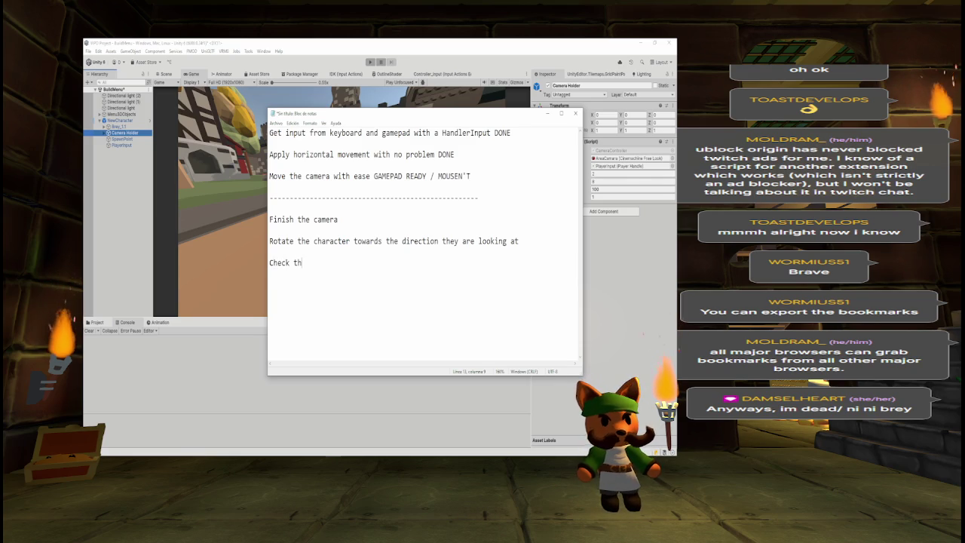
type("e jump and maybe")
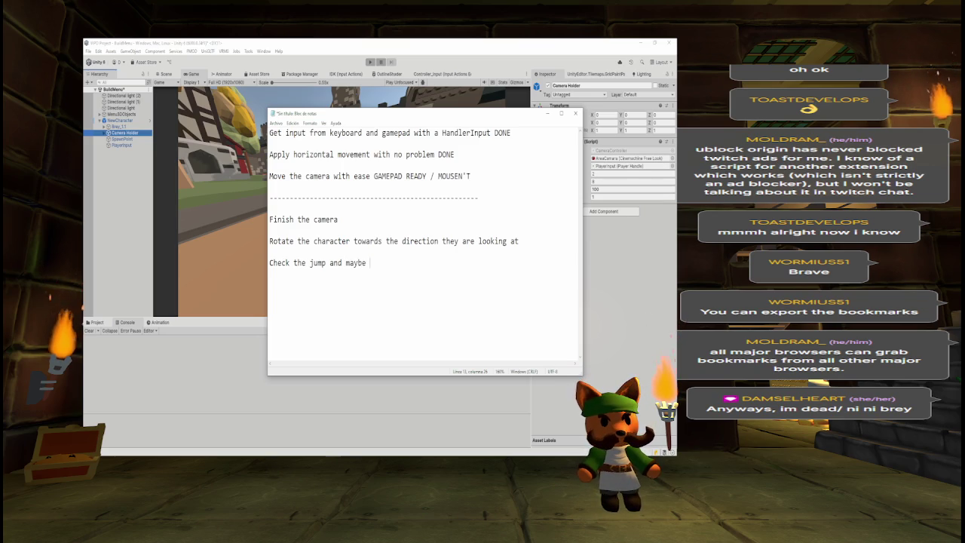
type("increa")
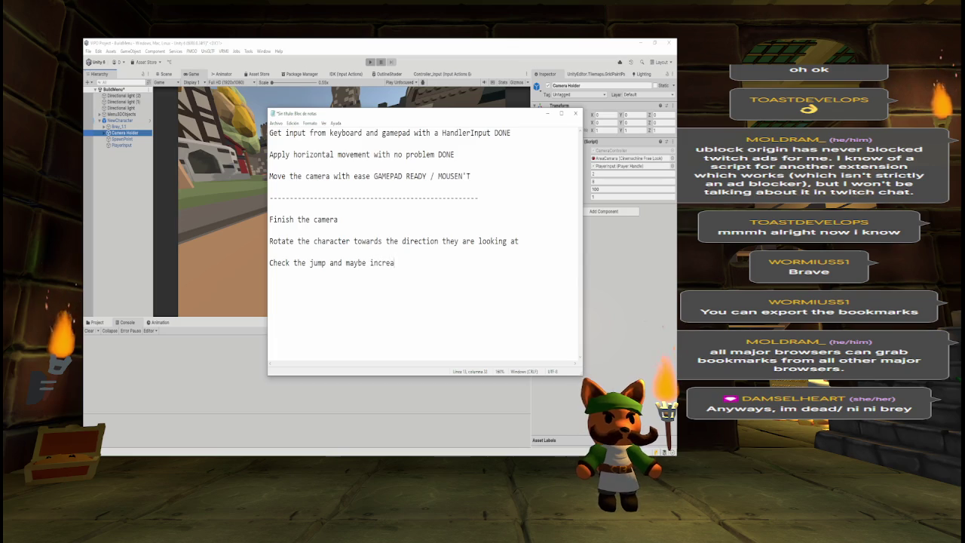
type("se the jum")
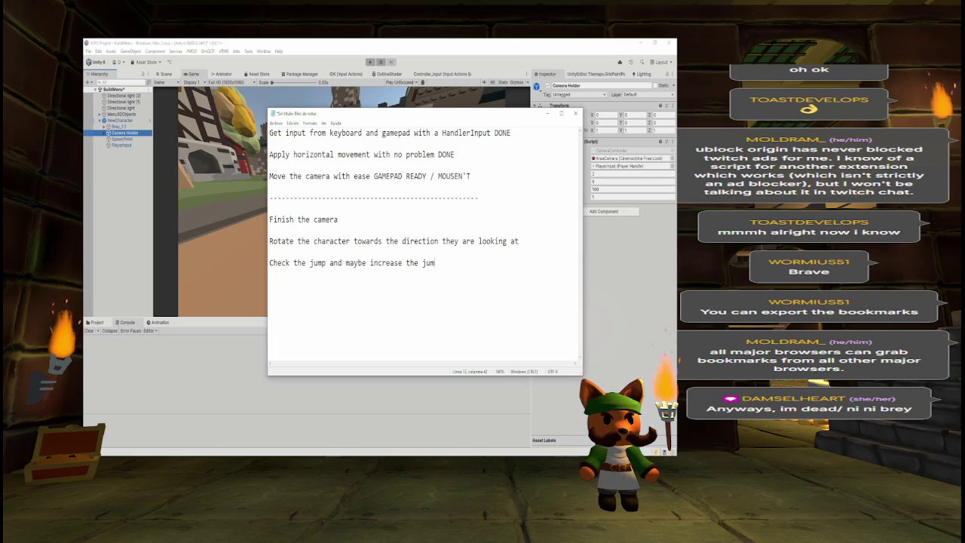
type("p power")
key("Return")
key("Return")
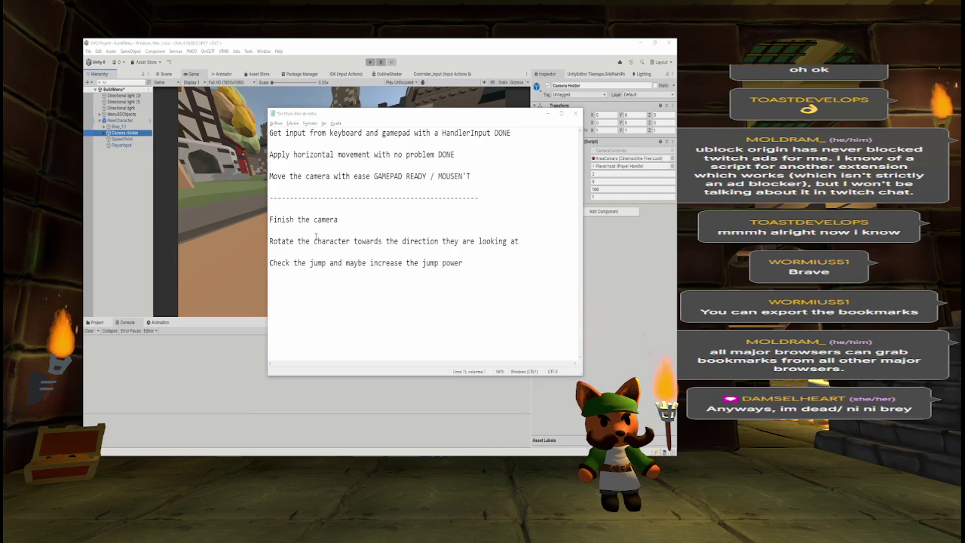
key("alt+Tab")
left_click(271, 213)
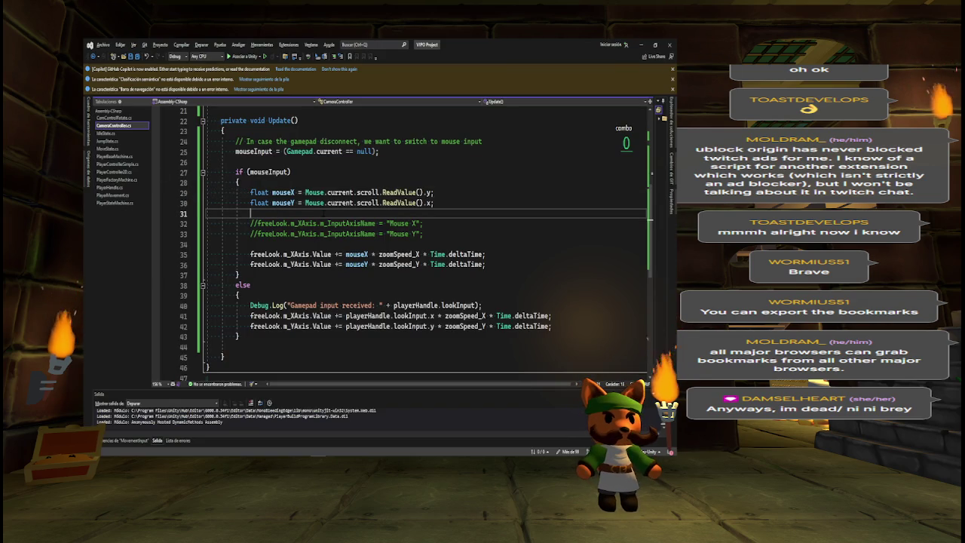
- Add Debug.Log("Mouse input received: " + mouseX + ", " + mouseY), cut the gamepad log line, and save
key("Return")
key("Return")
key("Up")
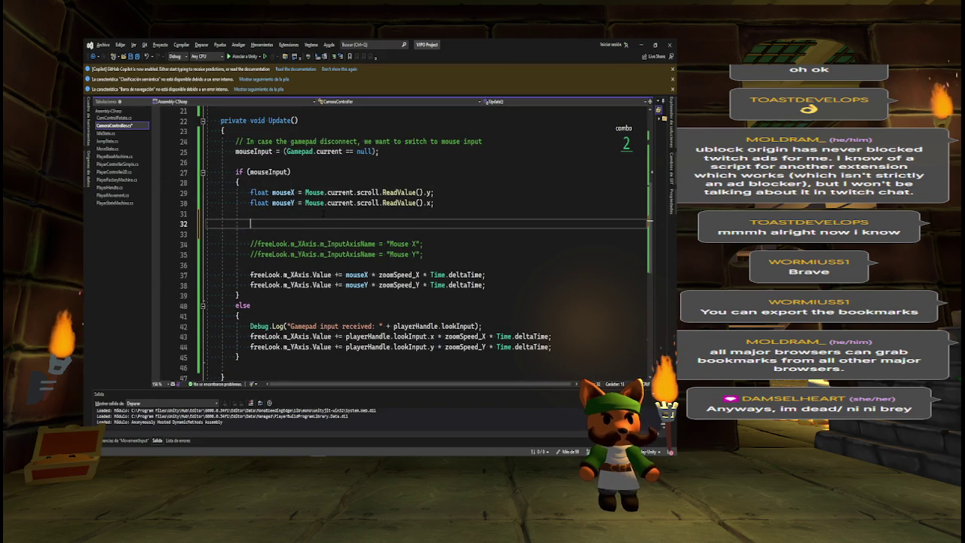
type("Debu")
key("Escape")
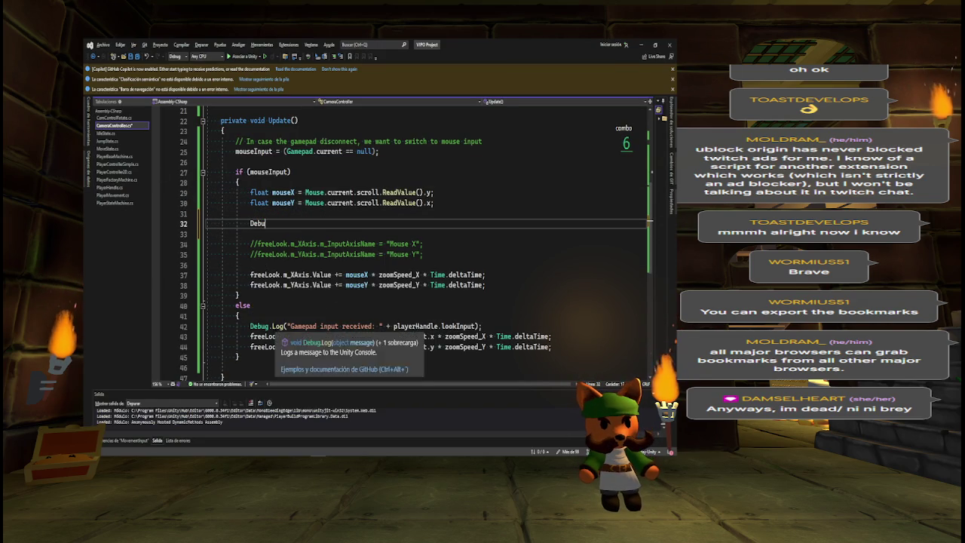
left_click_drag(207, 325, 482, 326)
key("ctrl+x")
left_click(271, 223)
type("g.Log")
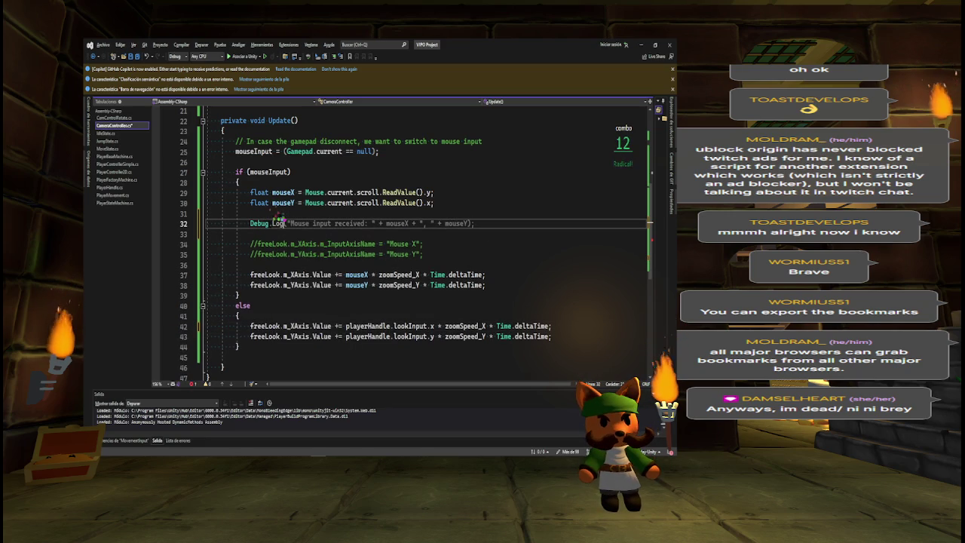
key("Tab")
type("(\"")
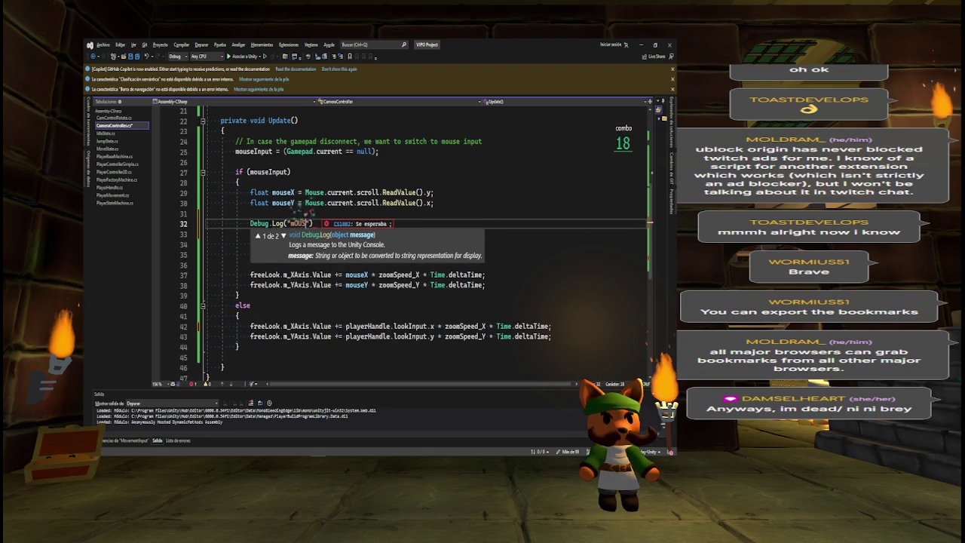
type("MMouse inp")
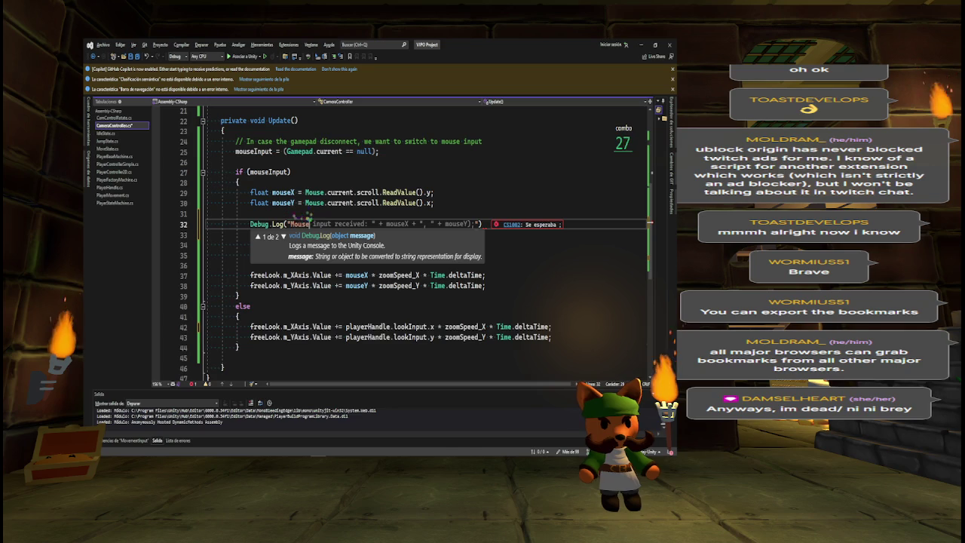
type("ut received")
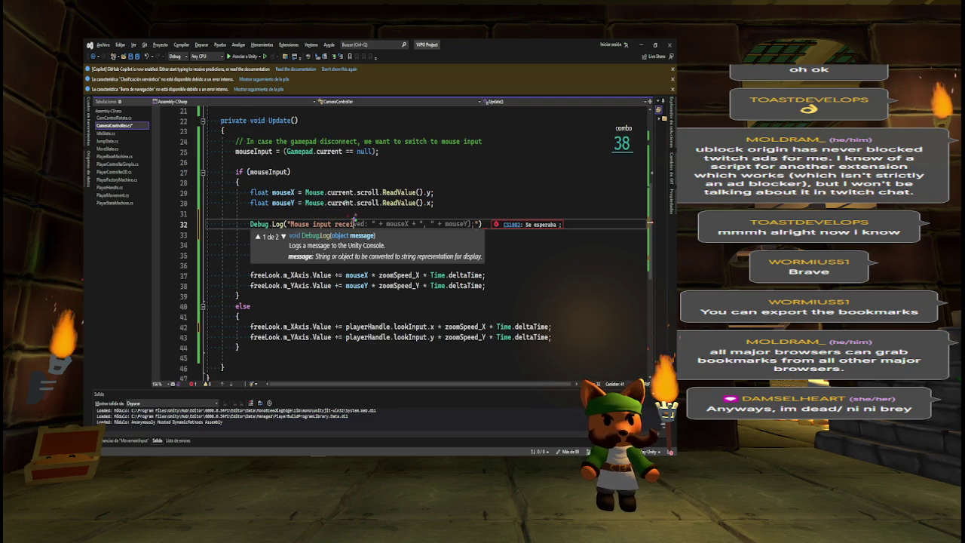
type(": \"")
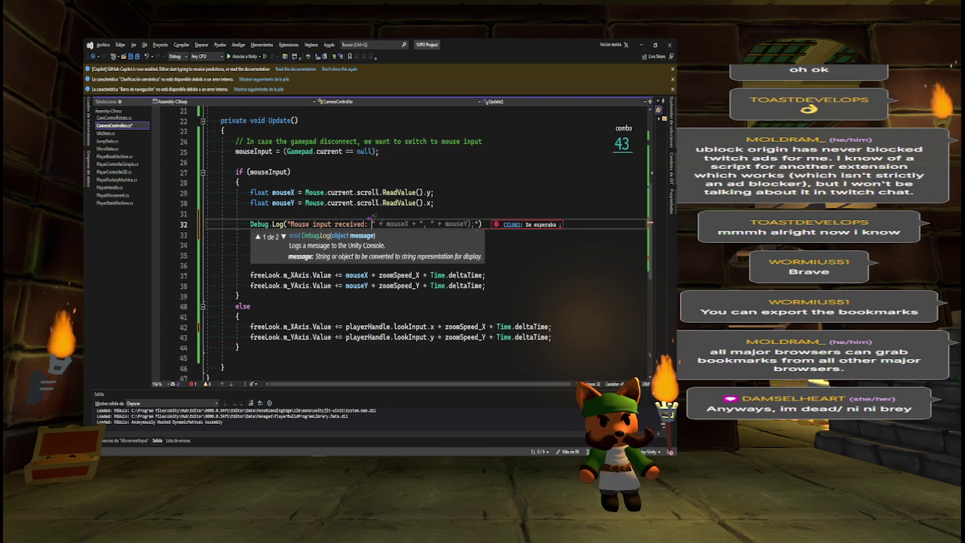
type(" +")
key("Tab")
type("mouseX")
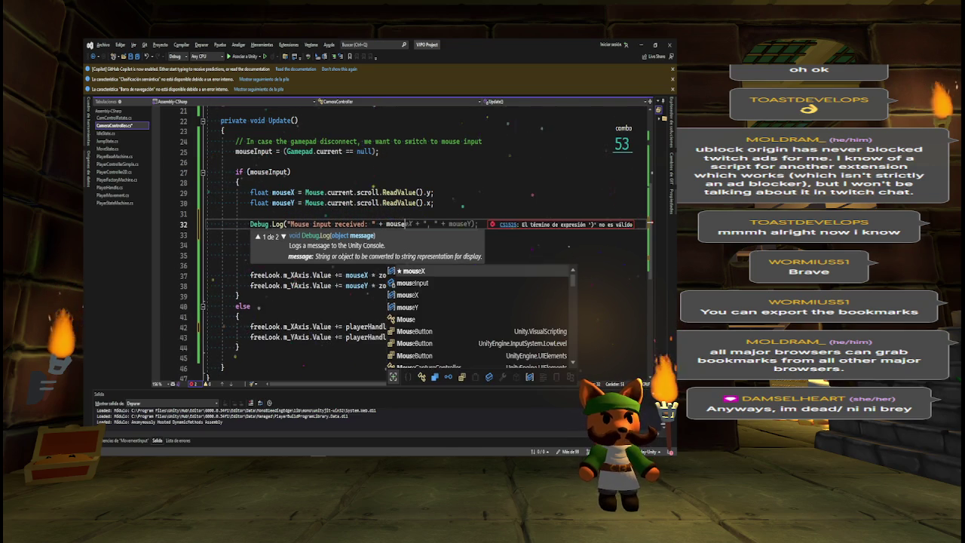
type(" + ")
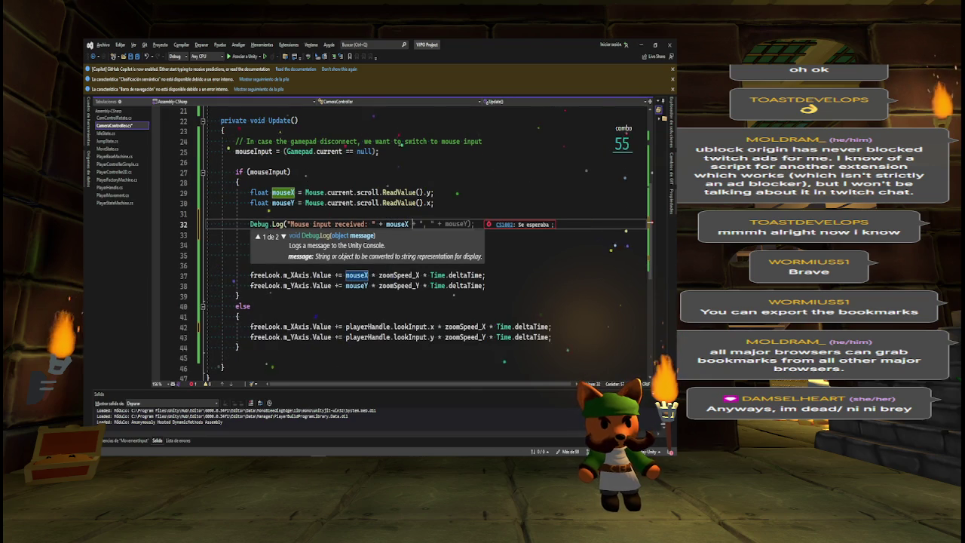
type("\"")
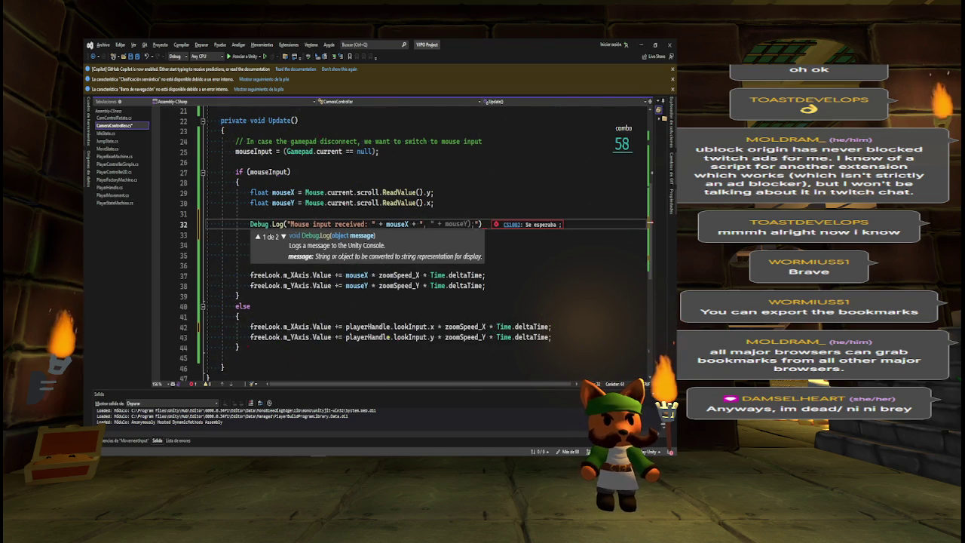
type(", \" ")
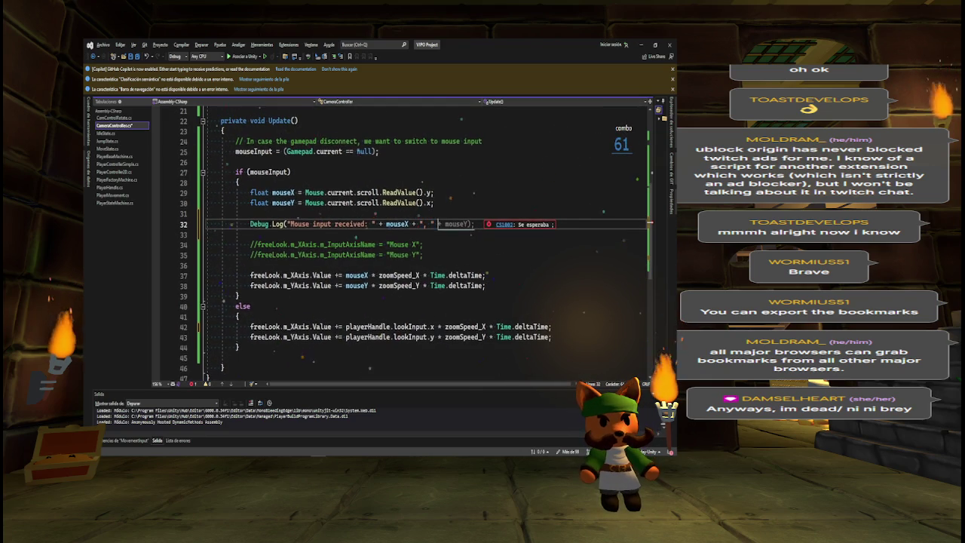
type("+ mouse")
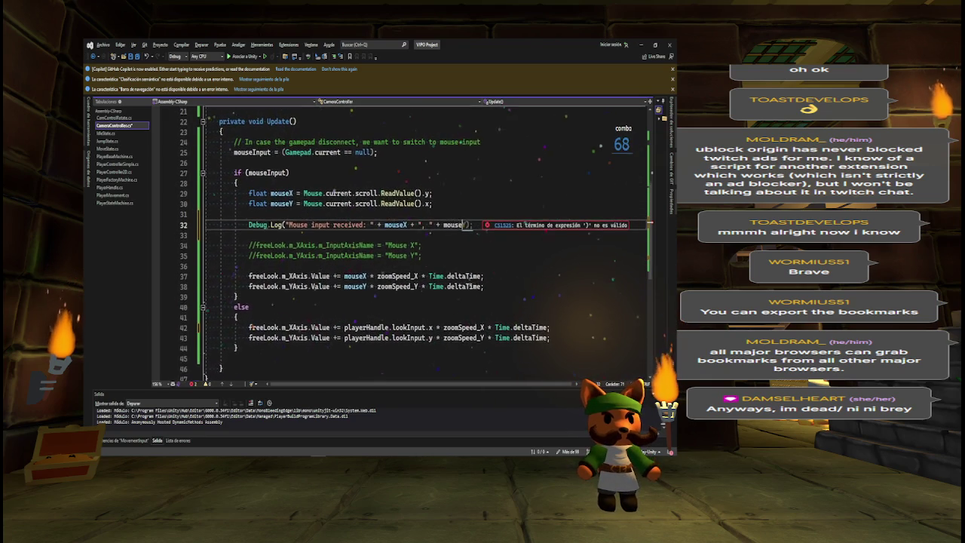
type("Y)")
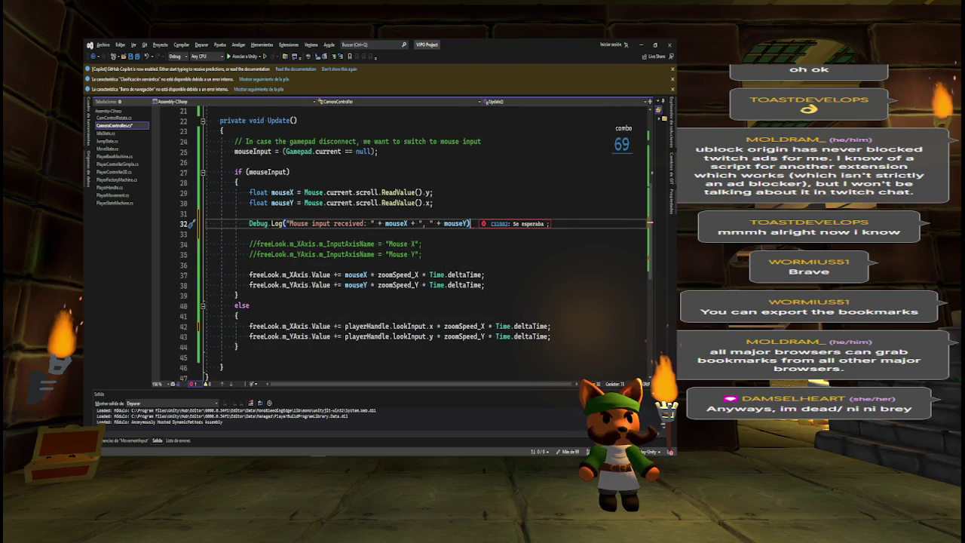
type(";")
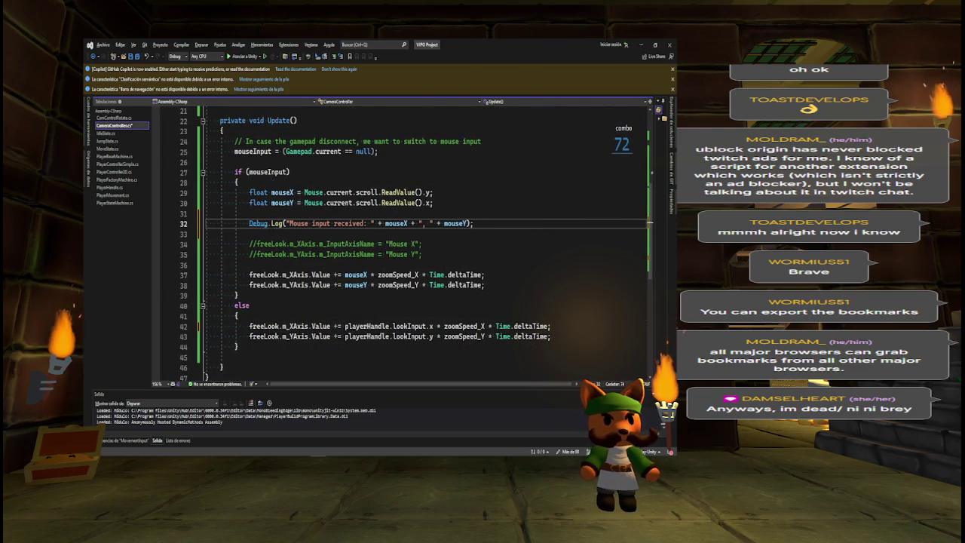
key("ctrl+s")
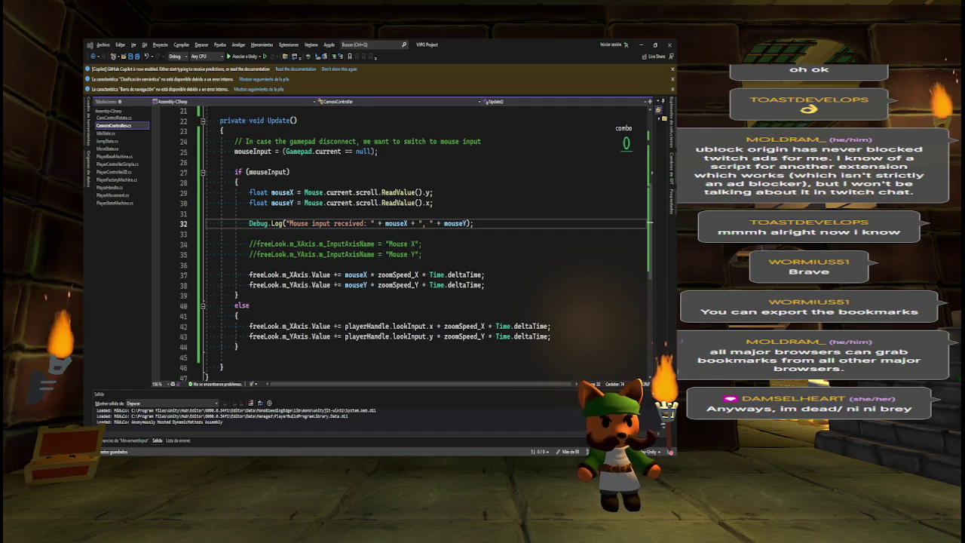
- Play the game, read the 'Mouse input received' log in the Console, clear it, and stop
key("alt+Tab")
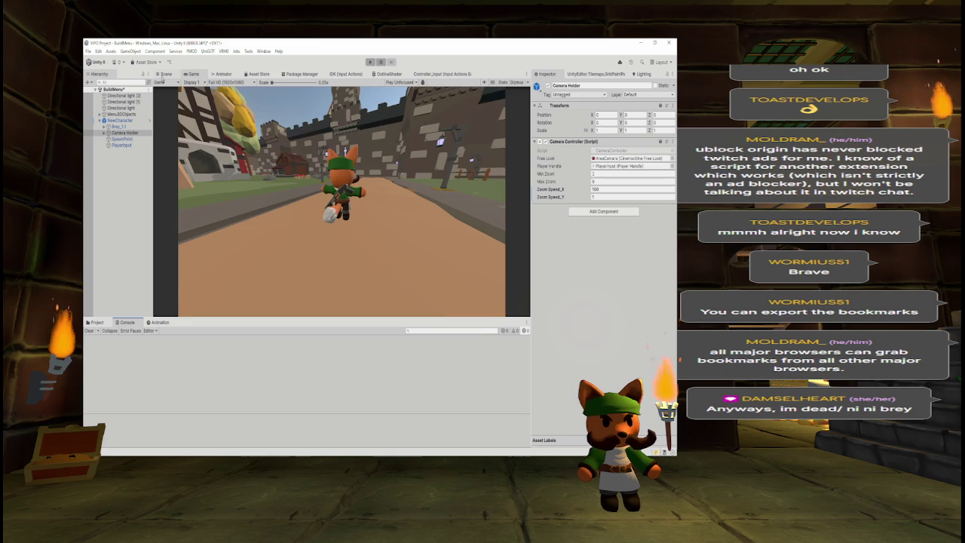
left_click(370, 62)
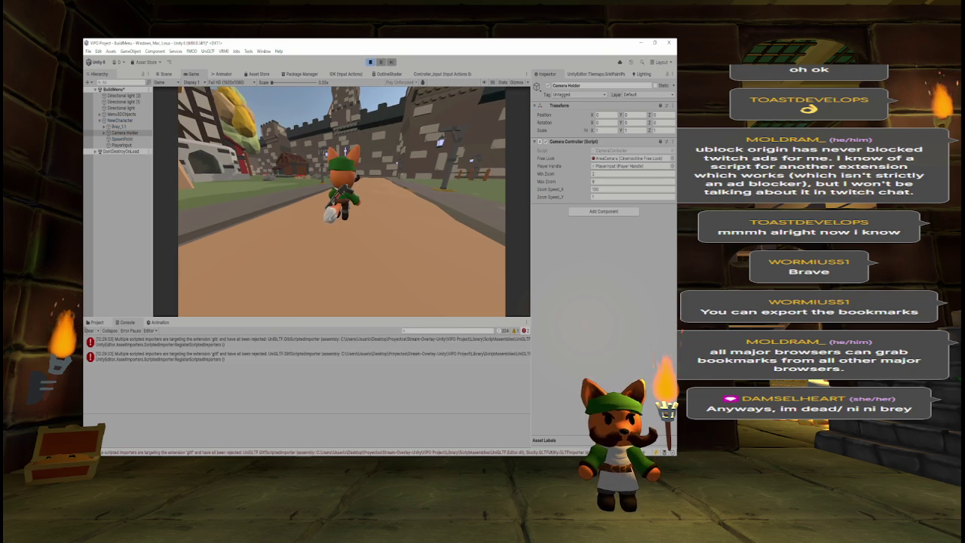
left_click(97, 322)
left_click(125, 322)
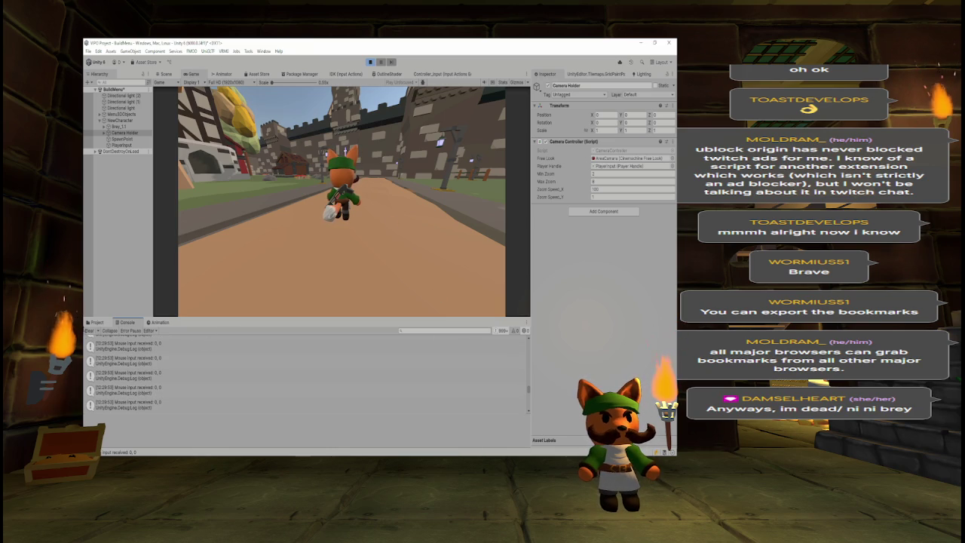
left_click(88, 331)
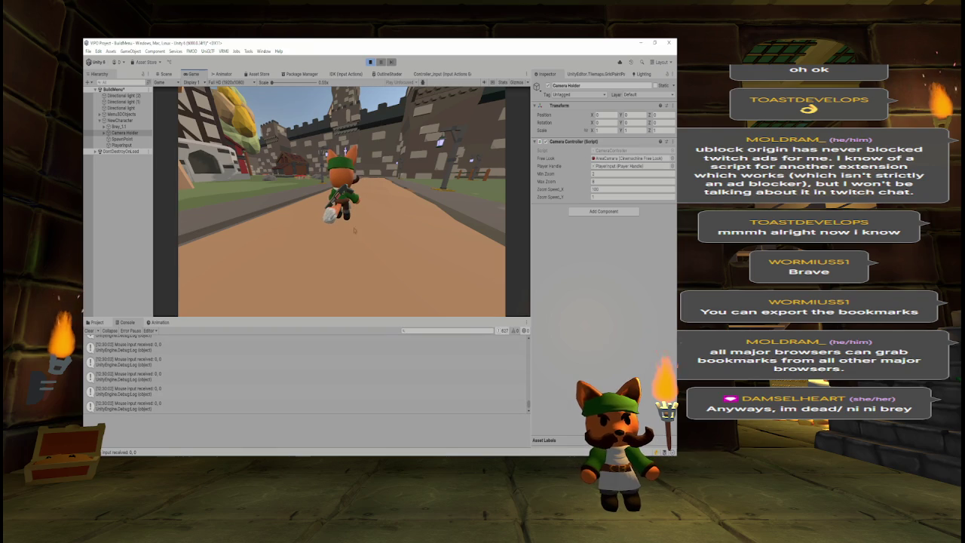
left_click(369, 62)
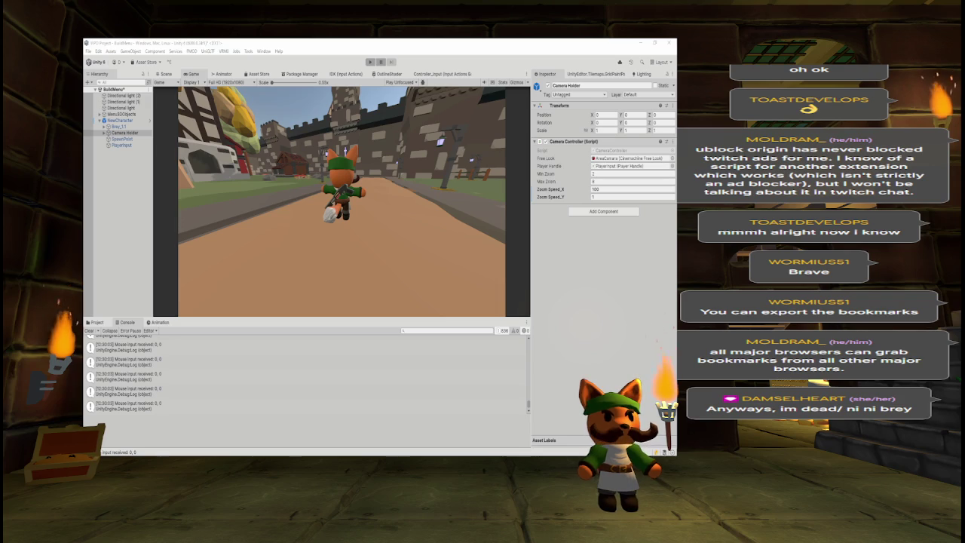
- Inspect the Mouse reference in line 29's mouseX reading in Visual Studio
key("alt+Tab")
left_click(398, 192)
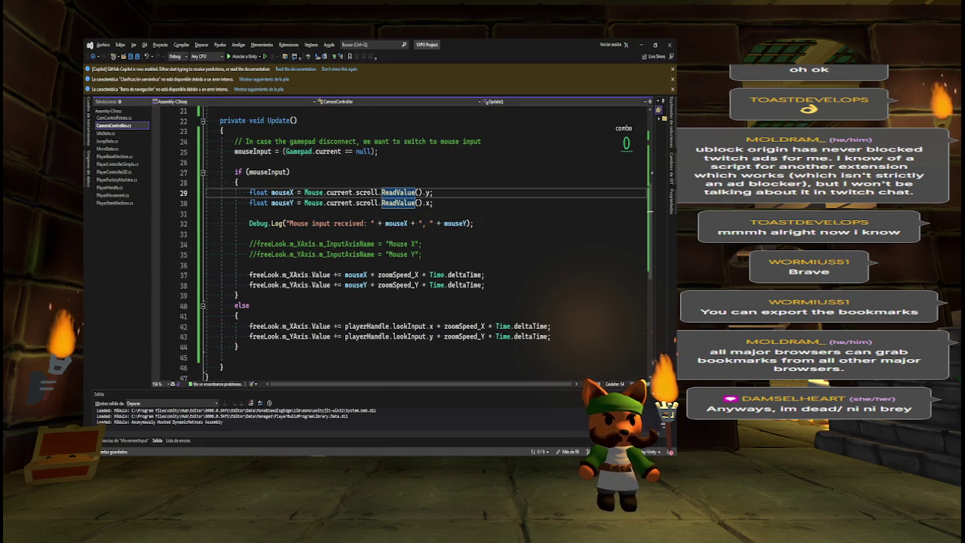
left_click(309, 192)
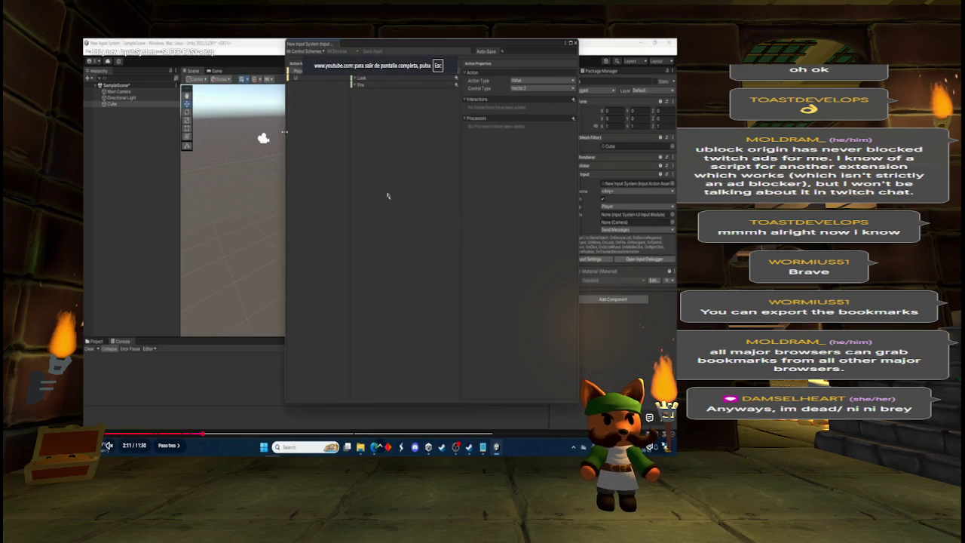
left_click(392, 195)
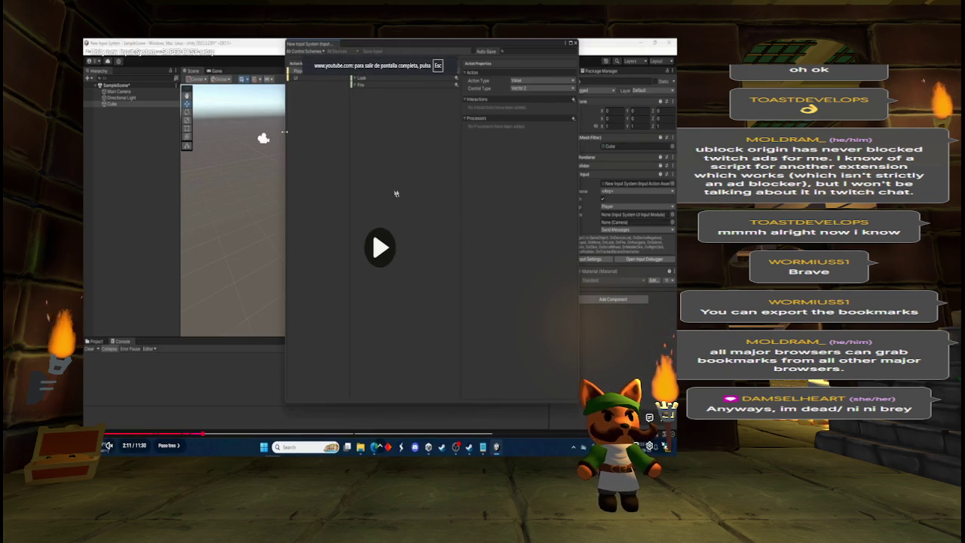
- Search 'unity get mouse speed' and open the 'Detecting speed of the mouse move' thread
key("Escape")
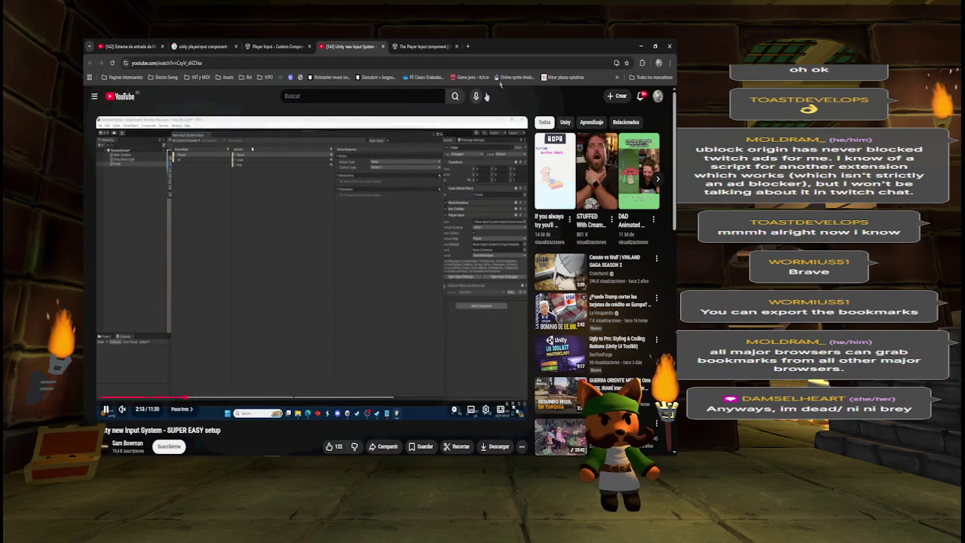
left_click(640, 46)
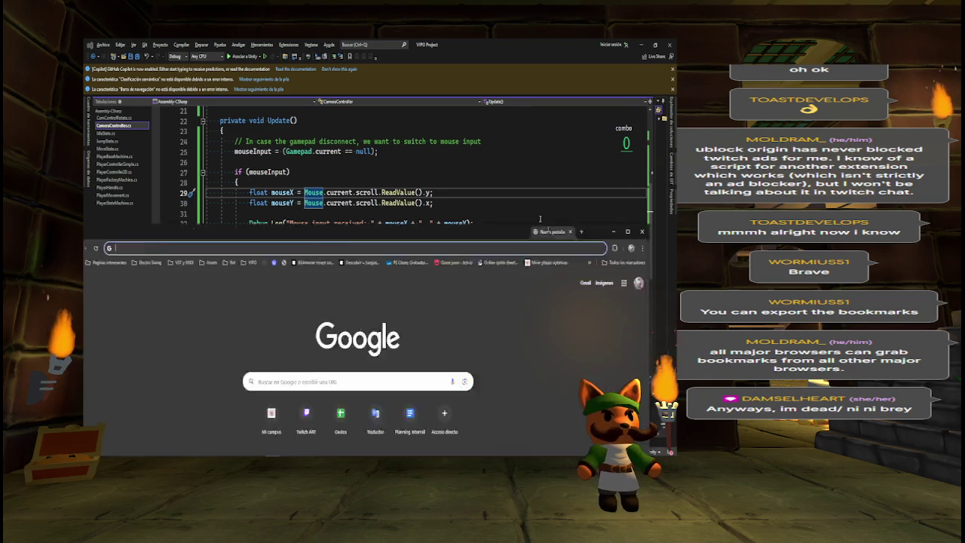
type("unity ")
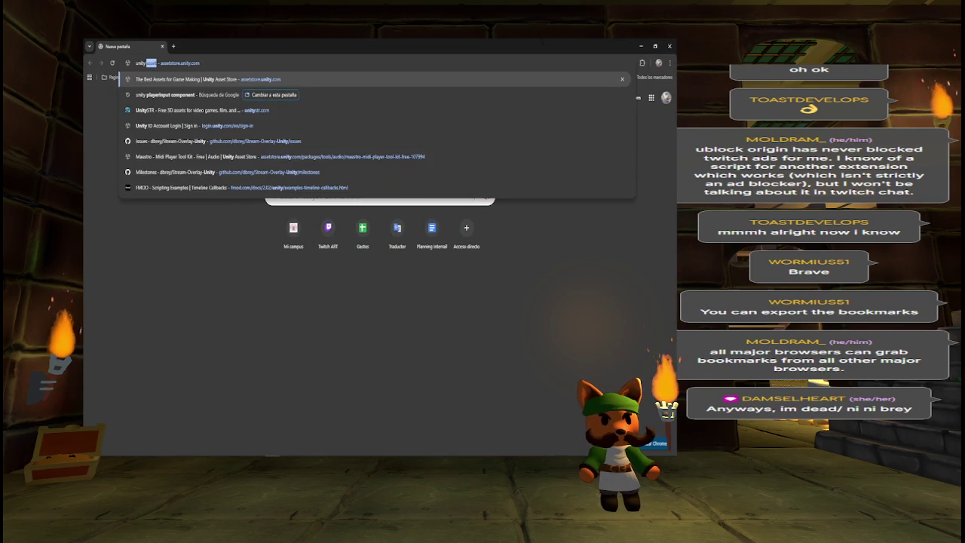
type("mouse s")
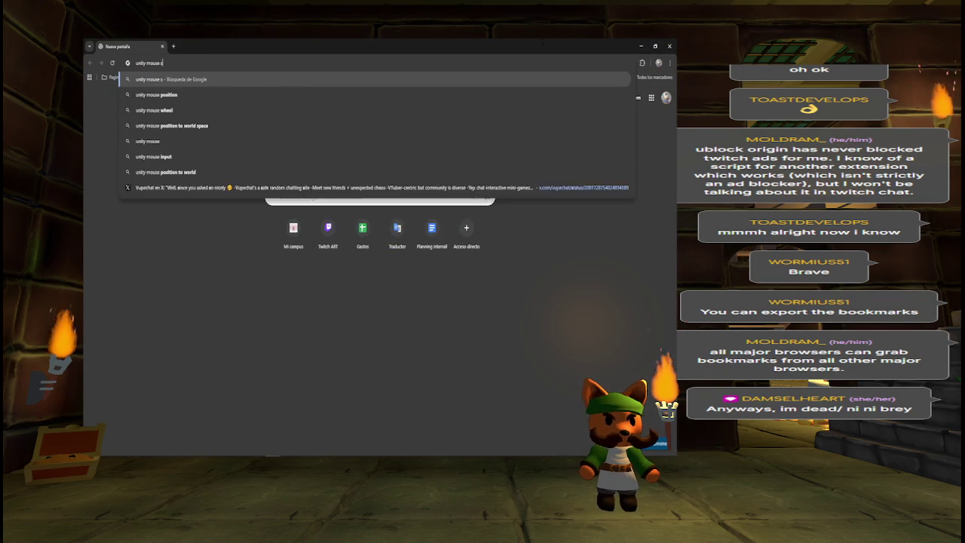
type("peed")
key("Down")
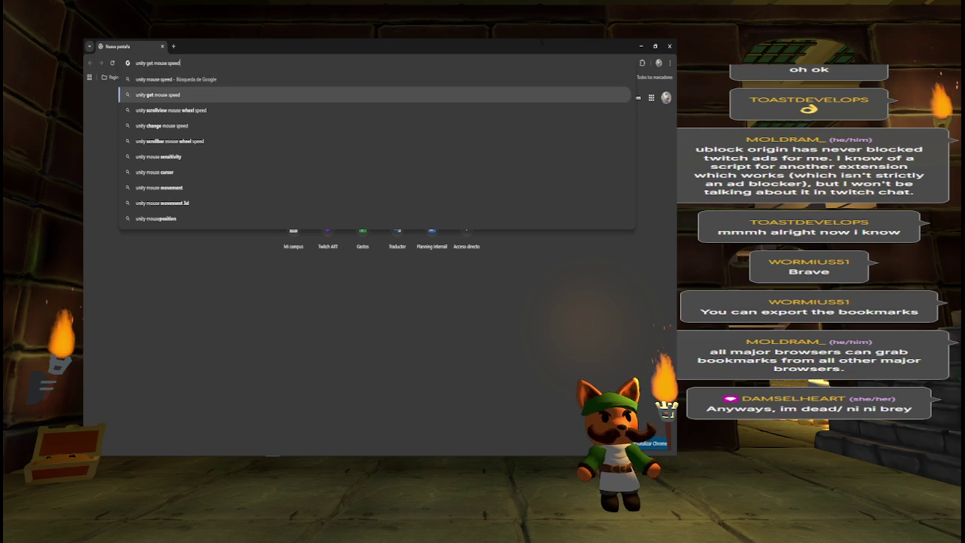
key("Return")
left_click(221, 171)
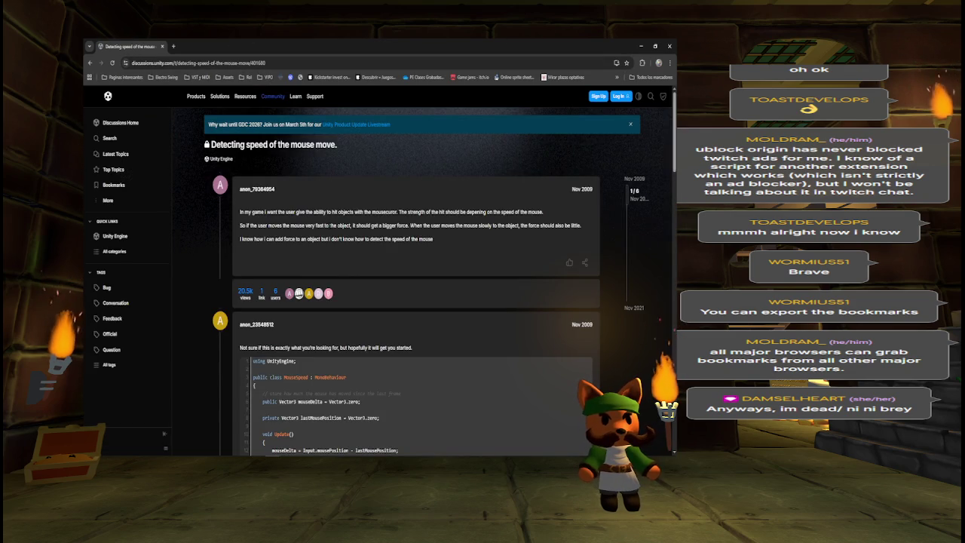
- Scroll to the answer using Input.GetAxis("Mouse X") and ("Mouse Y")
scroll(331, 238, "down", 1)
scroll(334, 248, "down", 2)
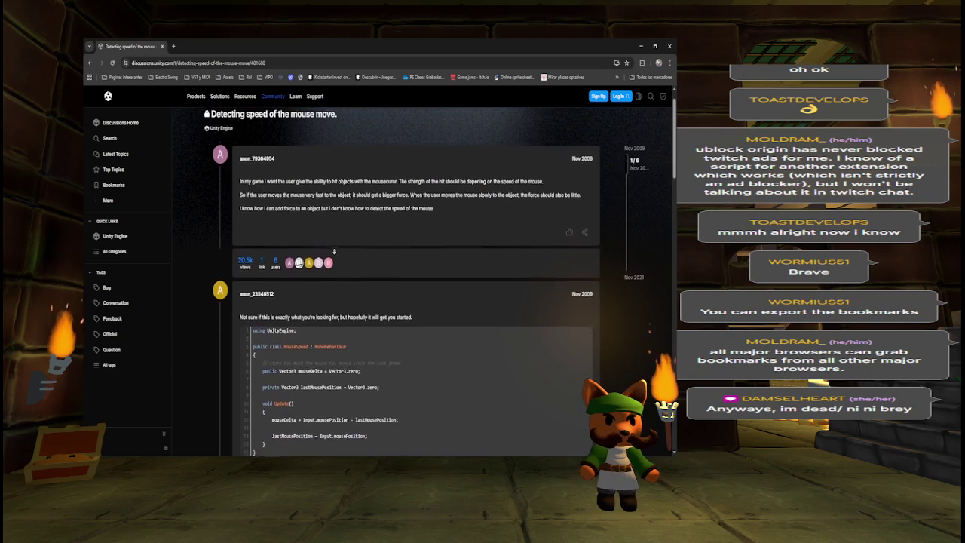
scroll(334, 254, "down", 1)
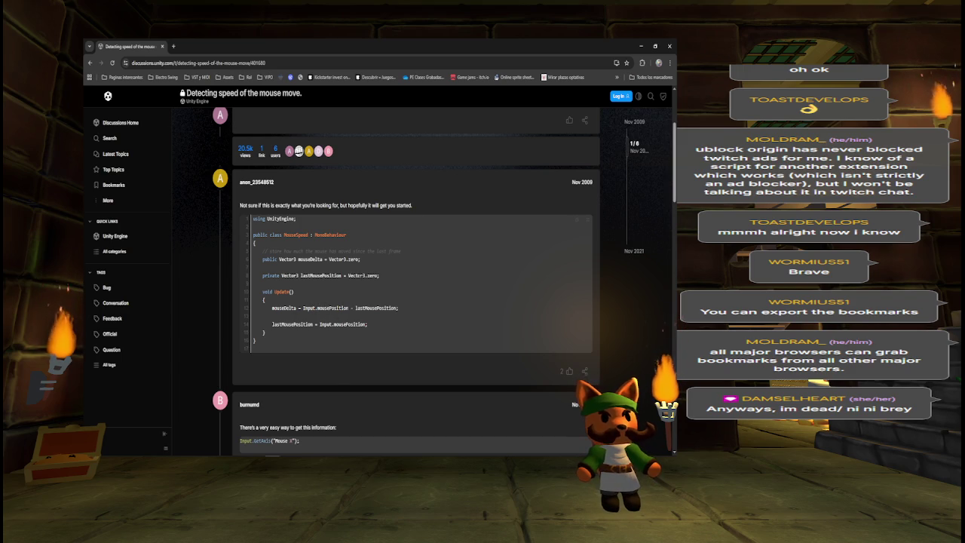
scroll(359, 295, "down", 3)
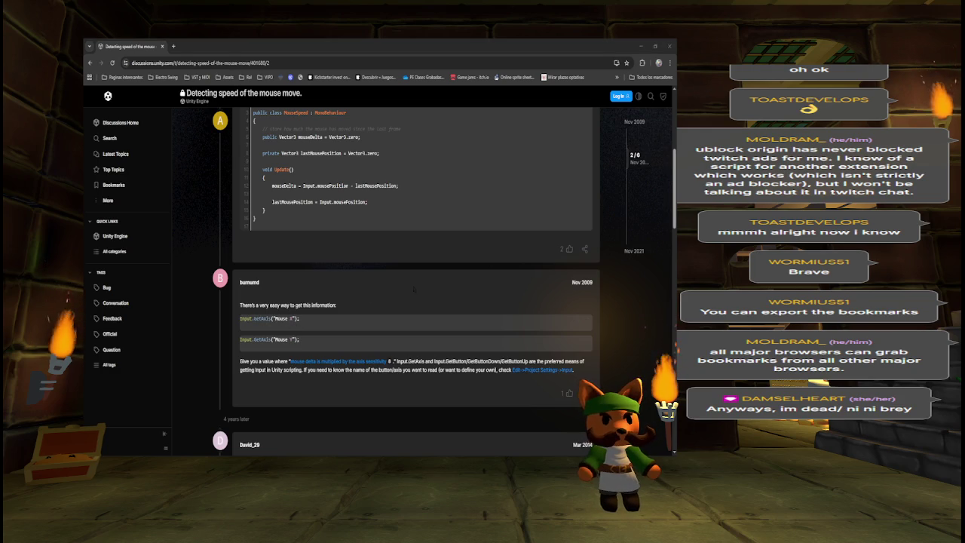
key("alt+Tab")
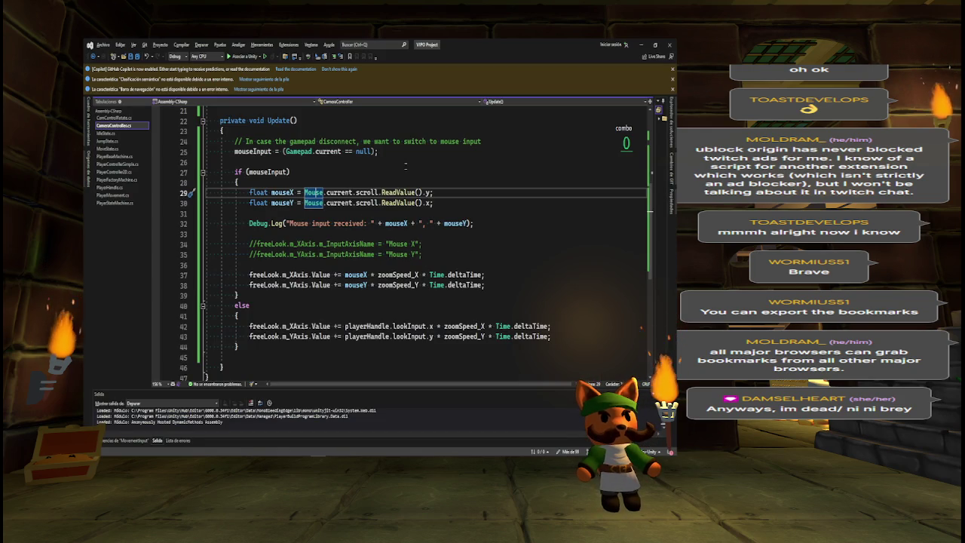
left_click_drag(304, 192, 436, 192)
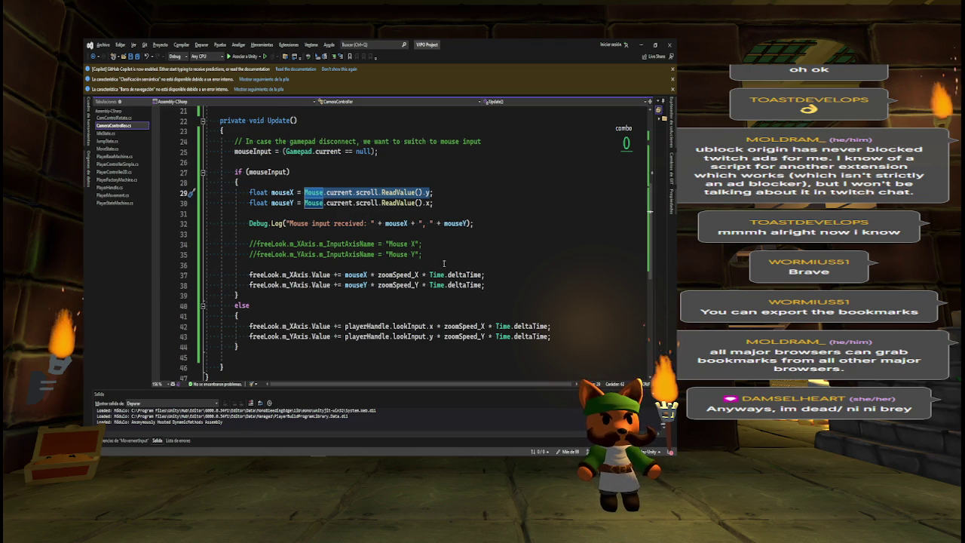
key("Left")
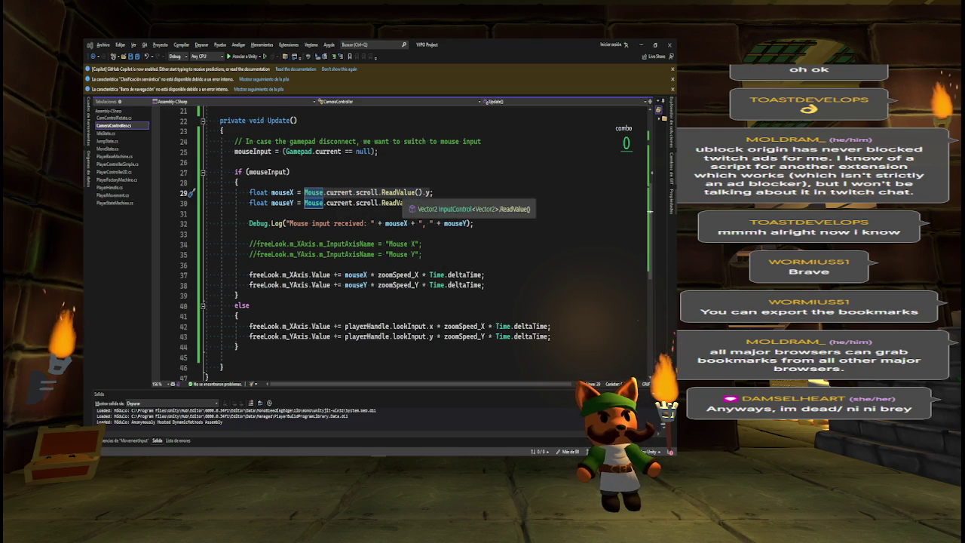
left_click(396, 193)
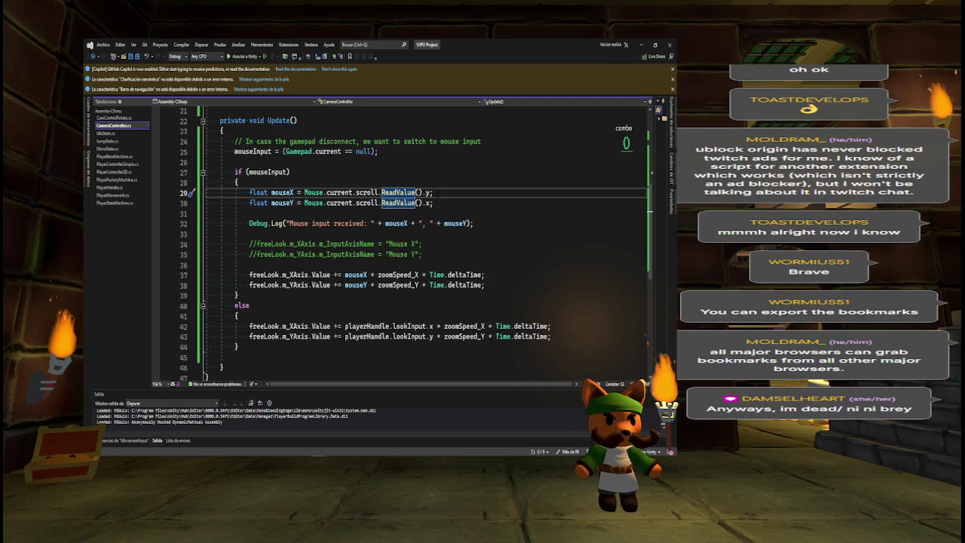
scroll(437, 194, "up", 3, "ctrl")
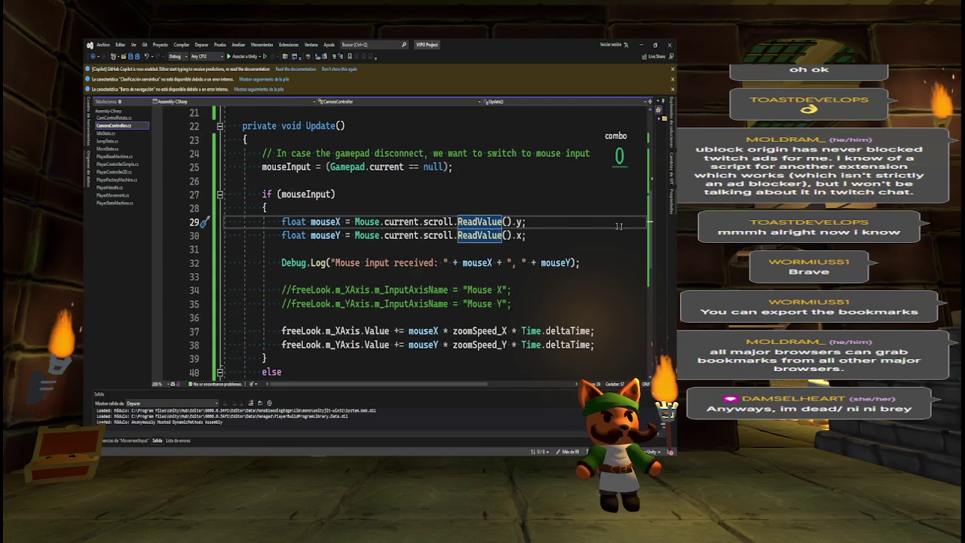
scroll(314, 194, "down", 2)
scroll(313, 194, "up", 1)
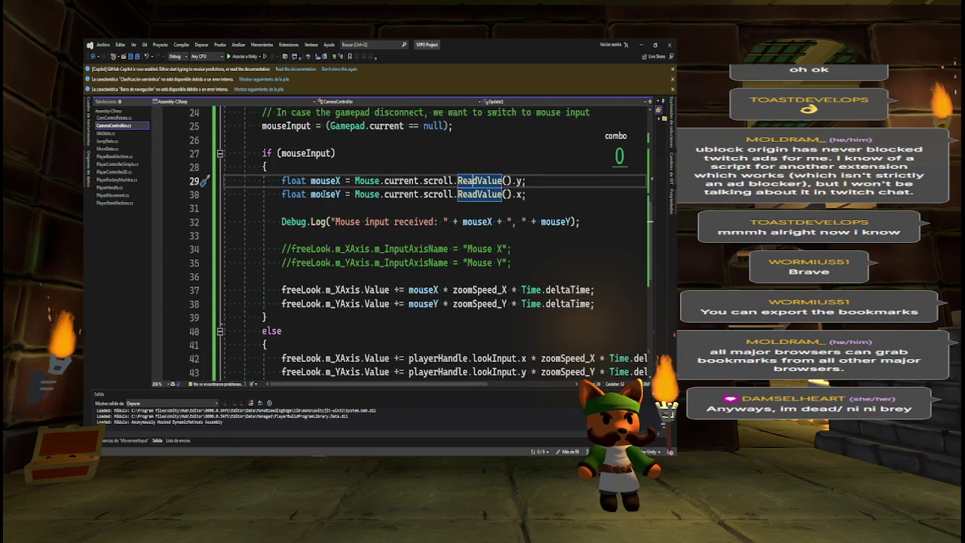
left_click(325, 181)
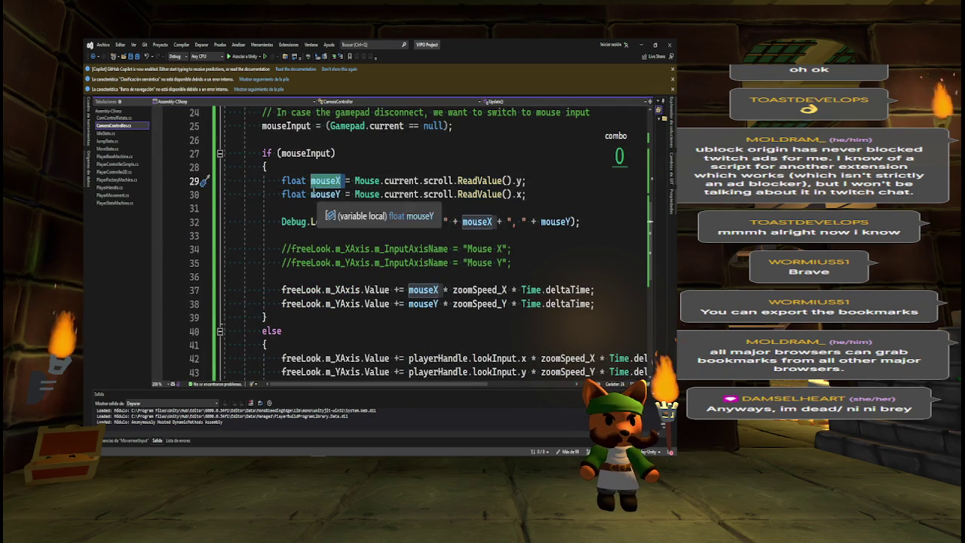
left_click(322, 194)
left_click(337, 181)
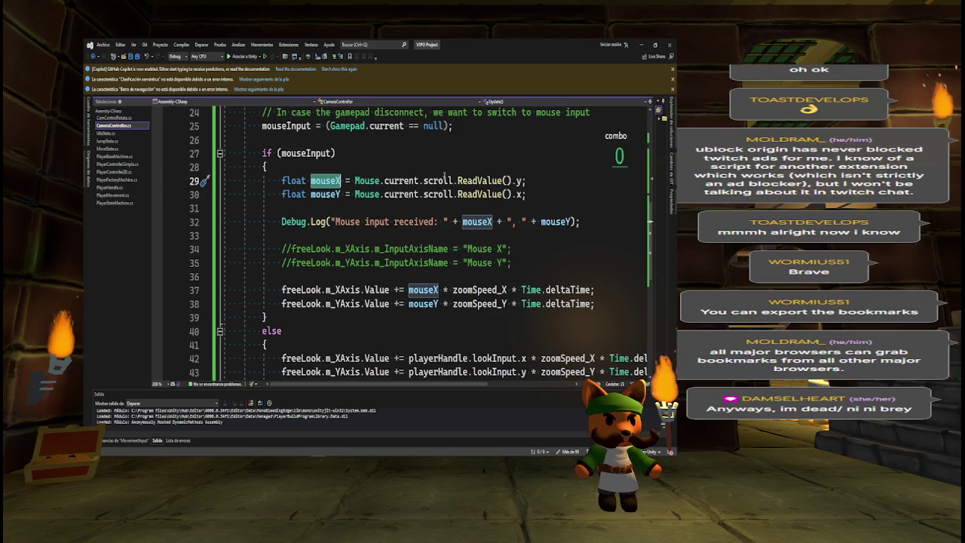
left_click(520, 181)
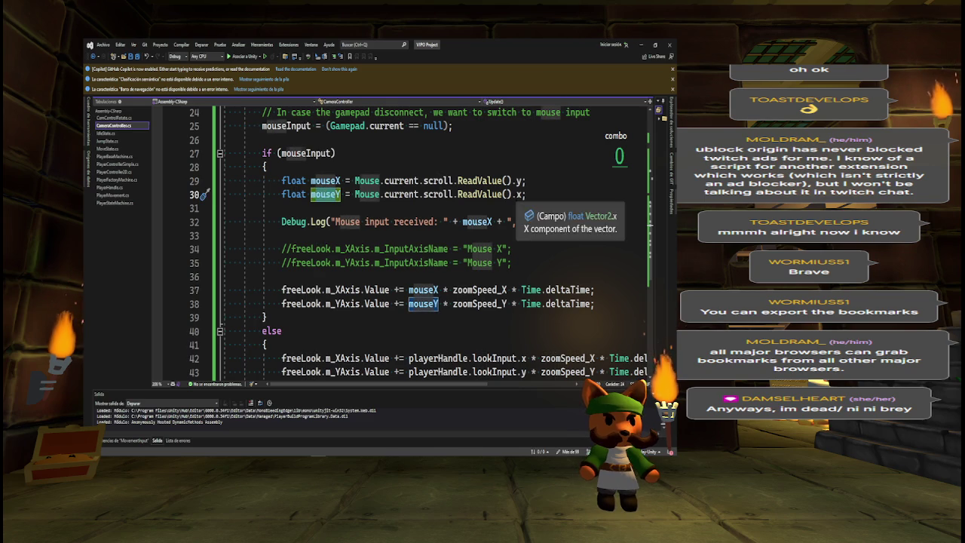
left_click(519, 194)
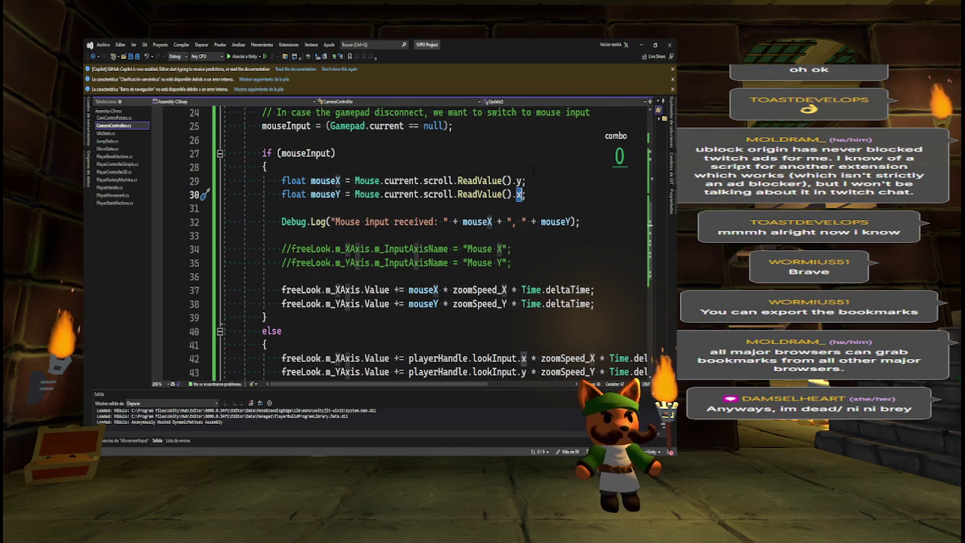
left_click_drag(355, 181, 522, 181)
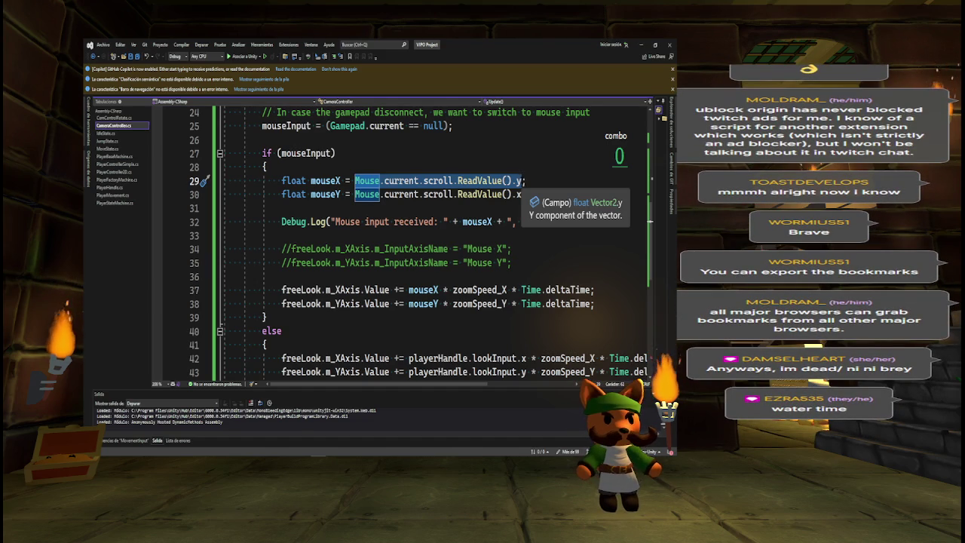
- Replace line 29's scroll read with Input.GetAxis("Mouse X") for mouseX
left_click(523, 195)
type(";")
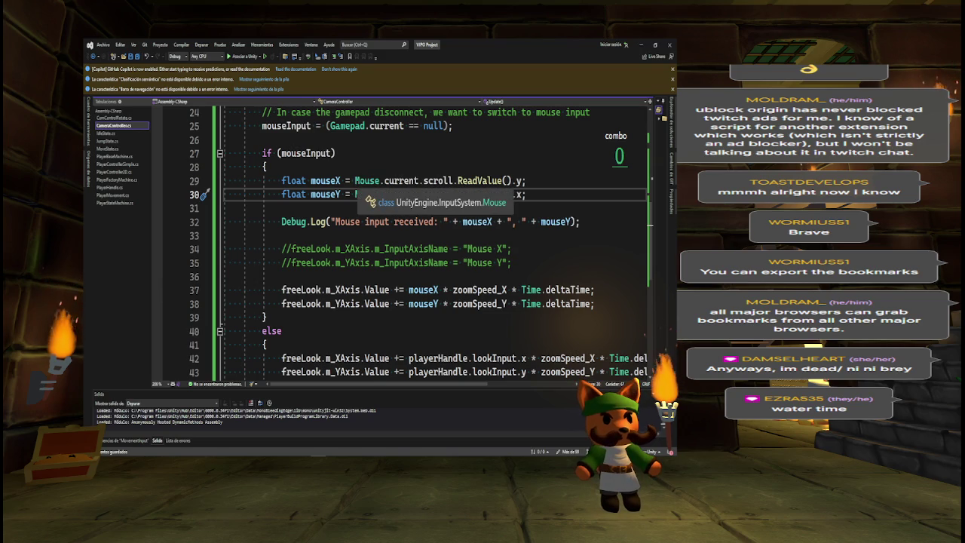
left_click_drag(356, 181, 520, 181)
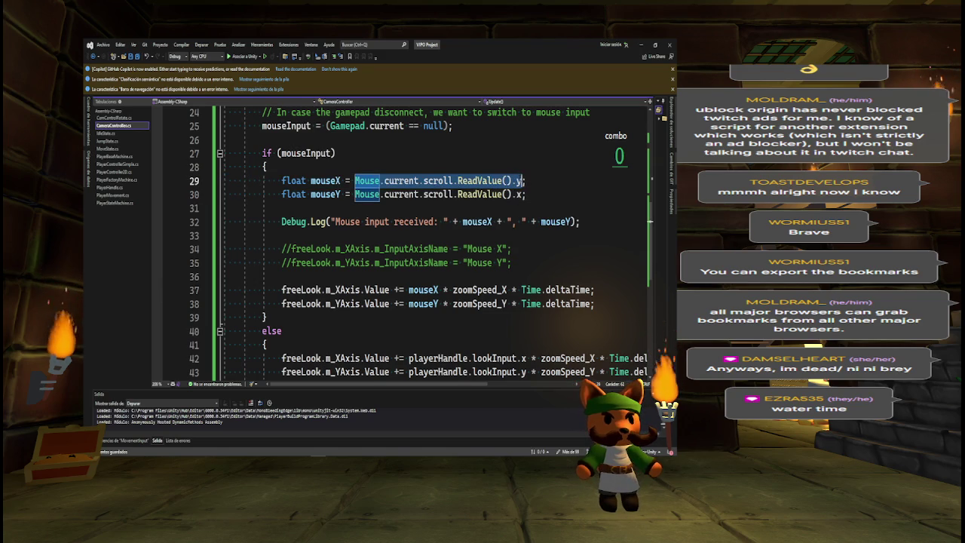
type("Input.ge")
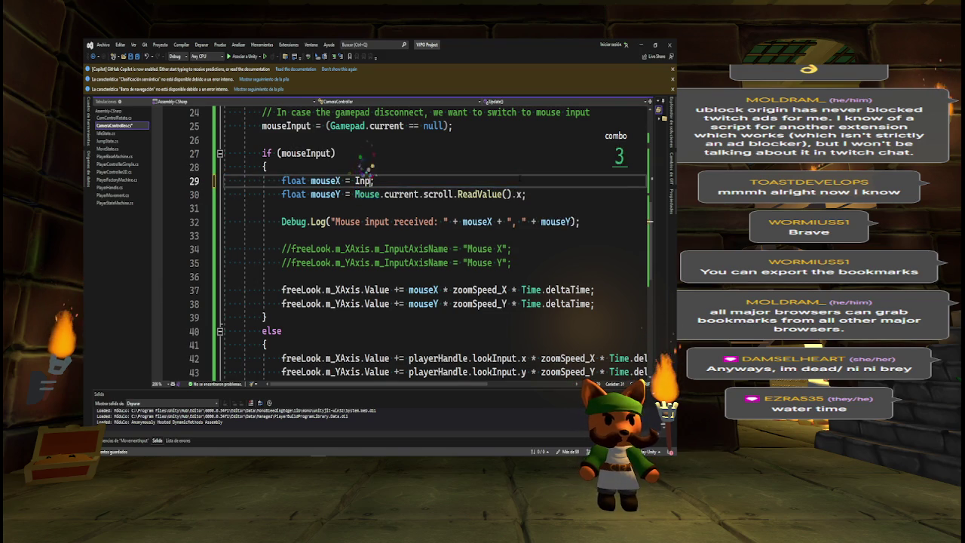
type("t")
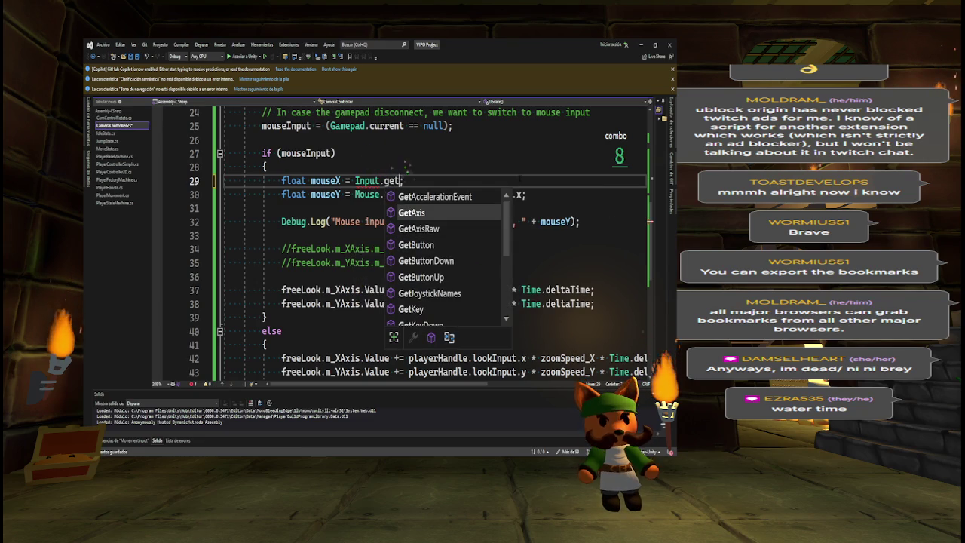
key("Escape")
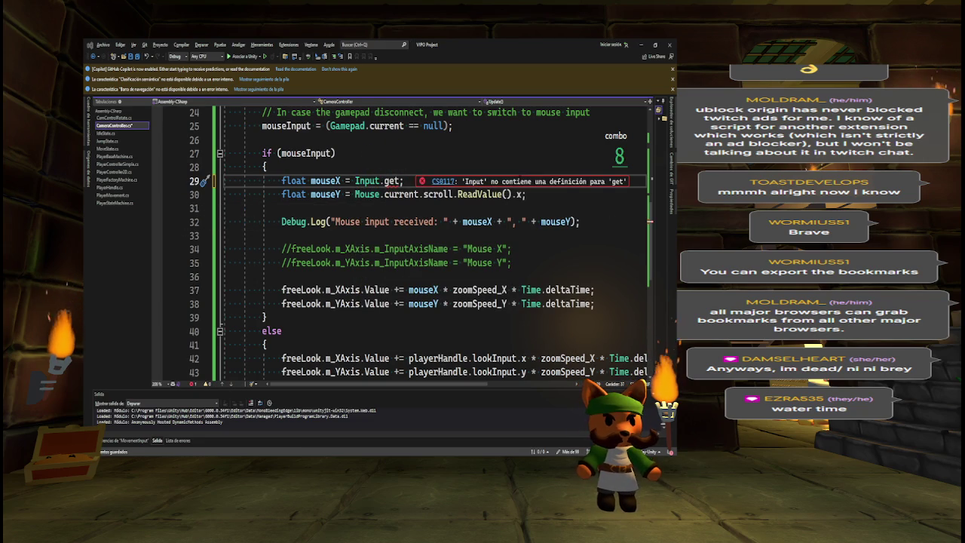
key("alt+Tab")
key("alt+Tab")
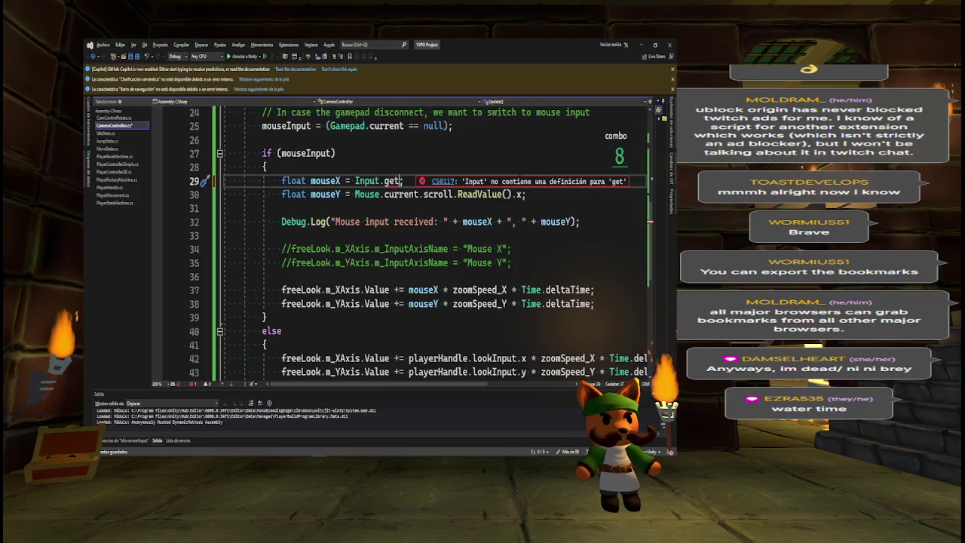
key("BackSpace")
key("BackSpace")
key("BackSpace")
type("GetA")
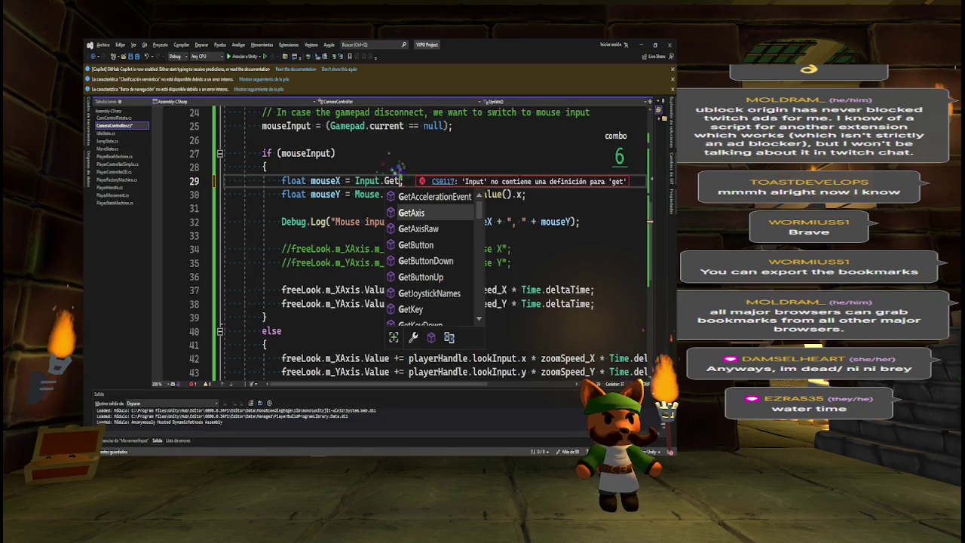
key("Tab")
key("alt+Tab")
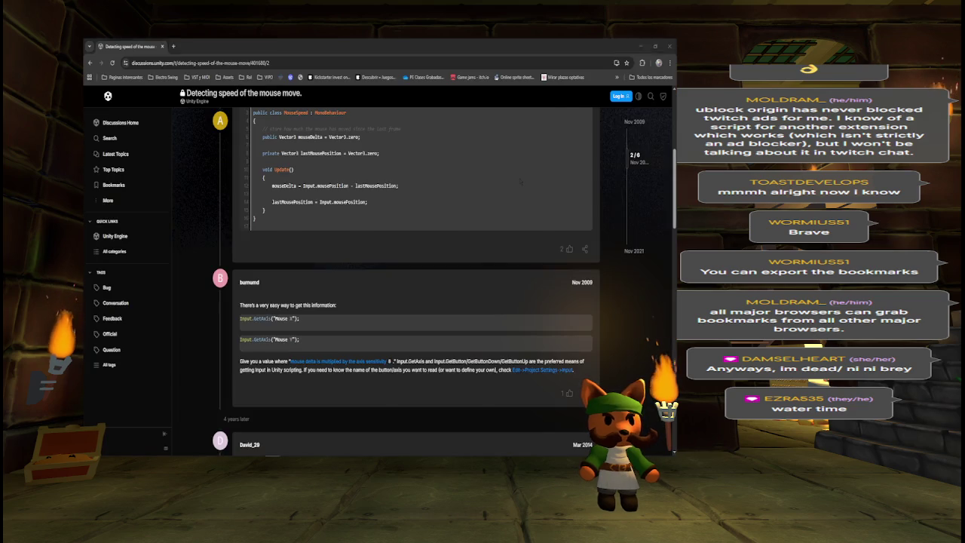
key("alt+Tab")
type("(\"Mouse X")
key("Right")
key("Right")
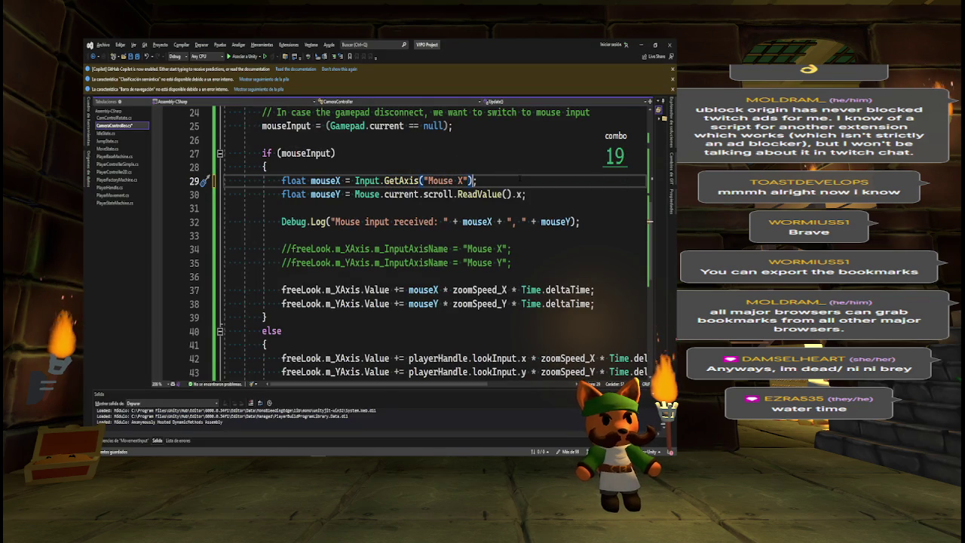
- Paste the call onto line 30 and change it to Input.GetAxis("Mouse Y") for mouseY
double_click(367, 180)
mouse_move(367, 180)
left_mouse_down()
mouse_move(355, 193)
mouse_move(523, 194)
left_mouse_up()
type("Input.GetAxis(\"Mouse X\")")
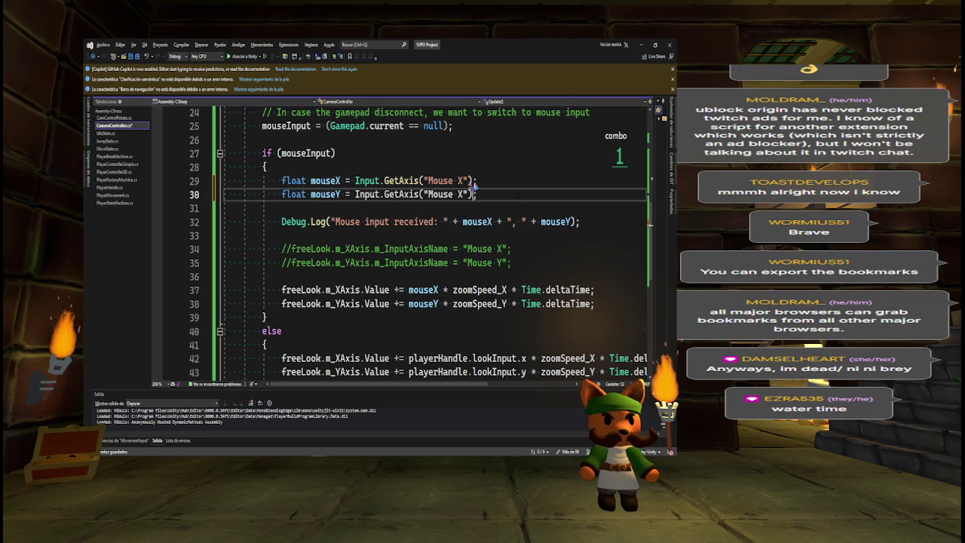
left_click(463, 193)
key("BackSpace")
type("Y")
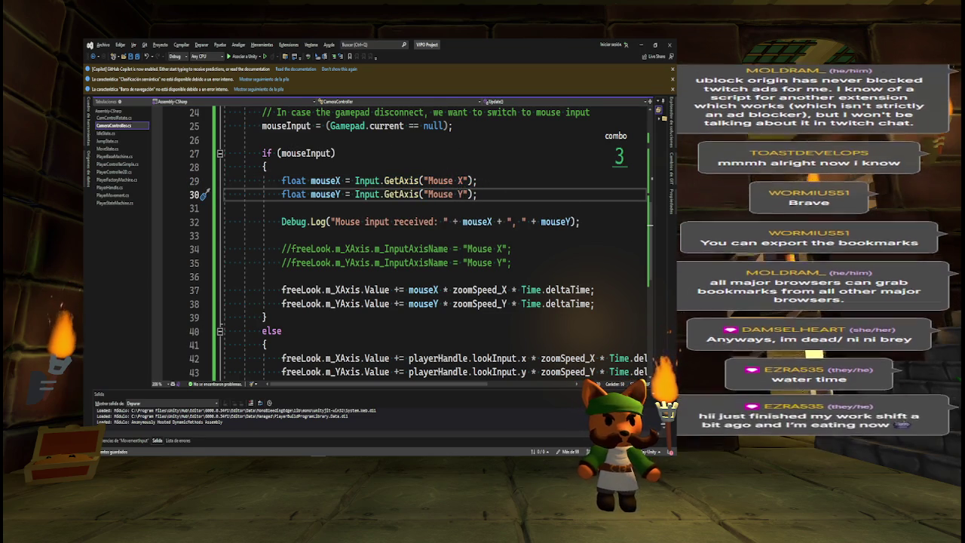
left_click(320, 221)
triple_click(324, 222)
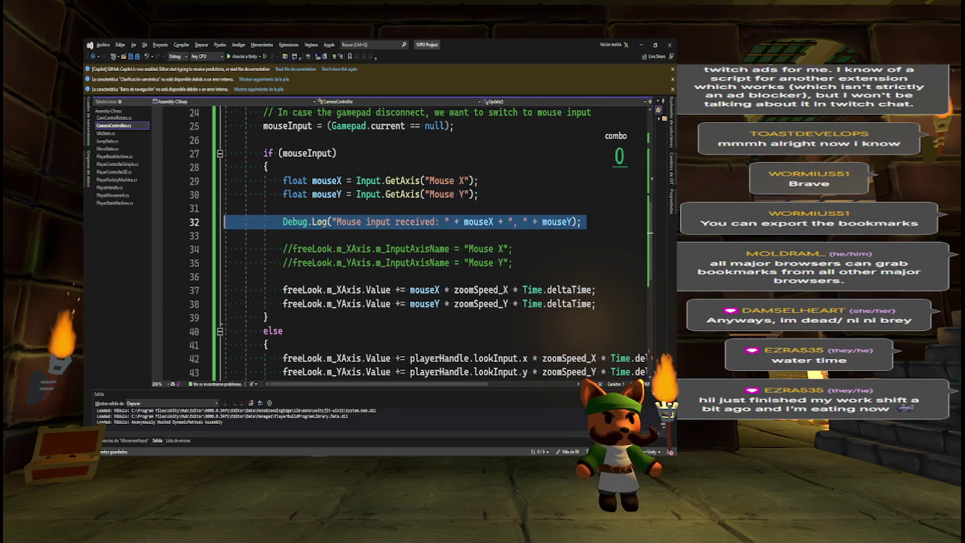
- Delete the 'Mouse input received' Debug.Log line and its leftover blank line
key("Delete")
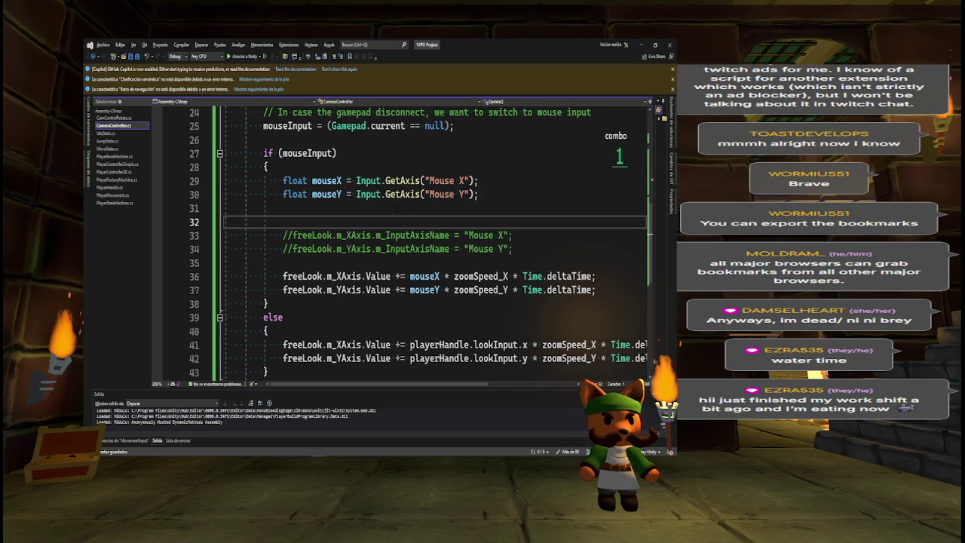
key("Delete")
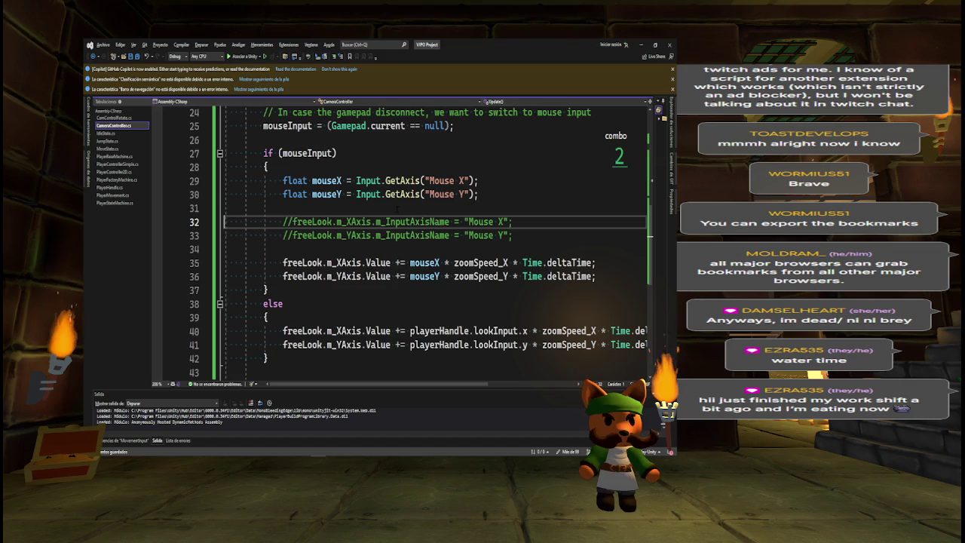
mouse_move(324, 454)
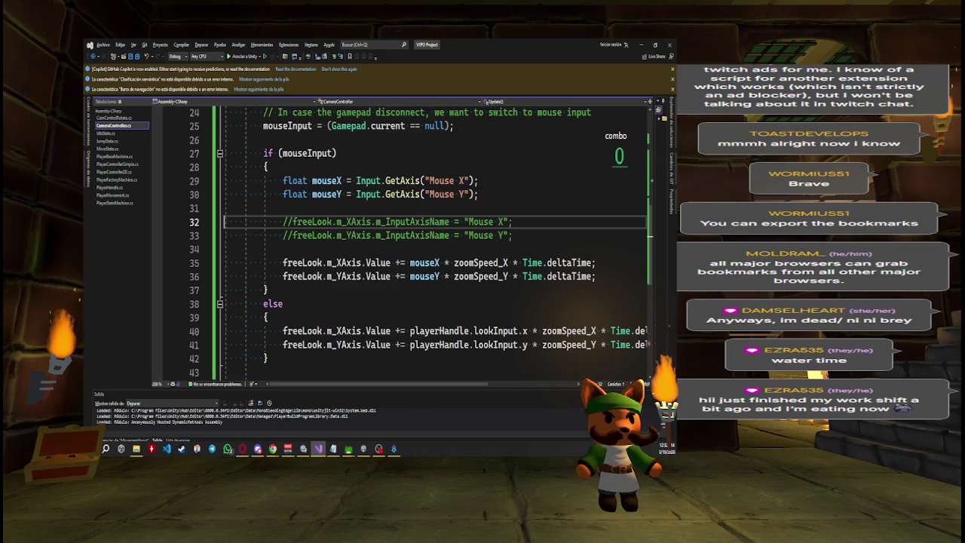
mouse_move(435, 263)
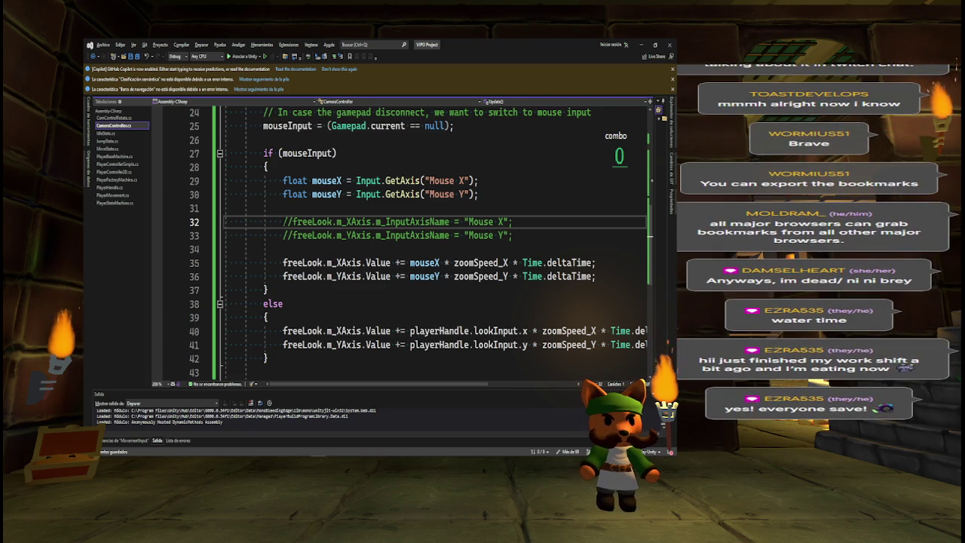
mouse_move(490, 263)
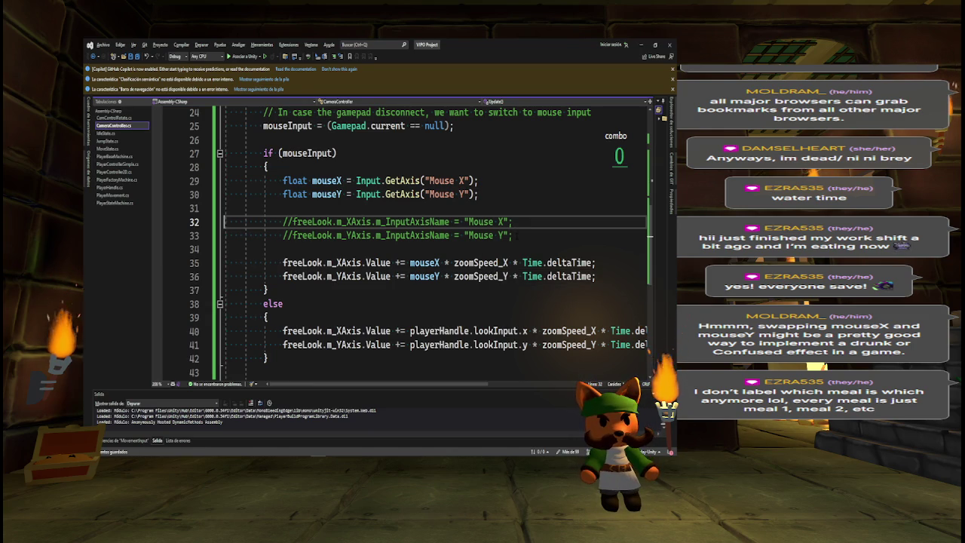
left_click_drag(513, 236, 283, 222)
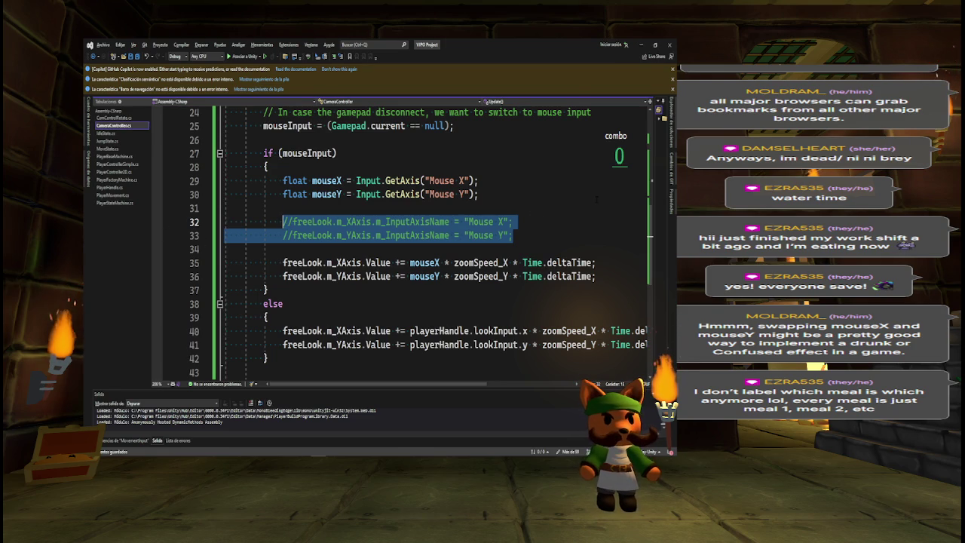
- Delete the commented-out freeLook m_InputAxisName lines and return to Unity to recompile
key("BackSpace")
key("BackSpace")
key("BackSpace")
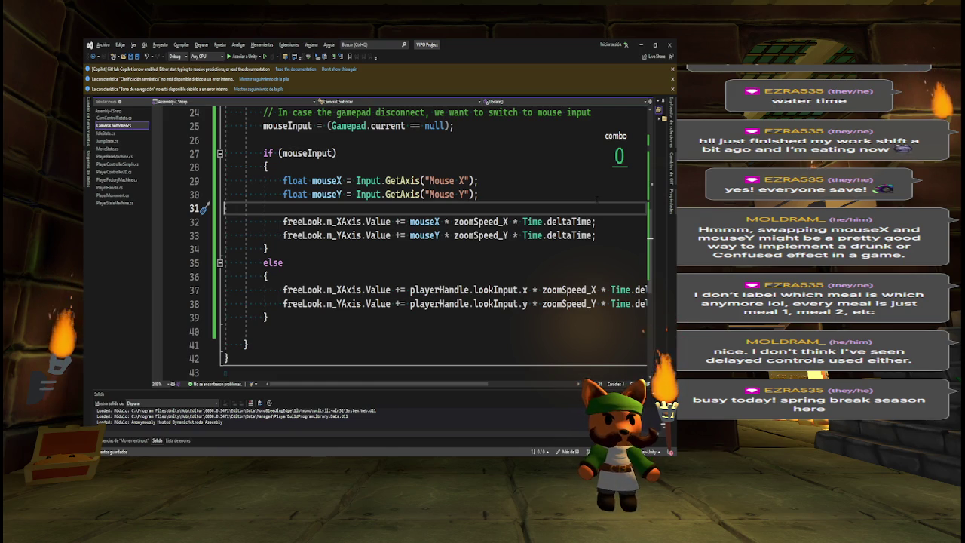
mouse_move(258, 452)
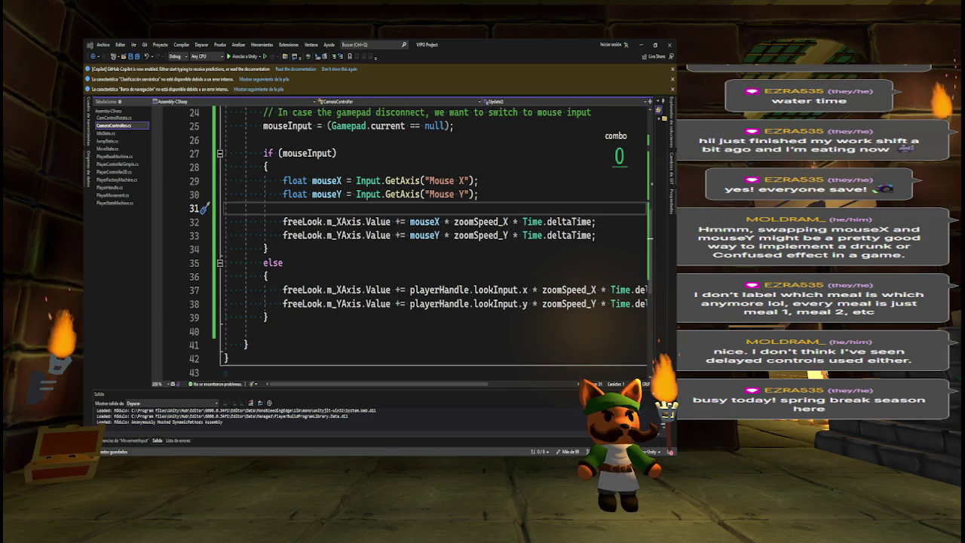
key("alt+Tab")
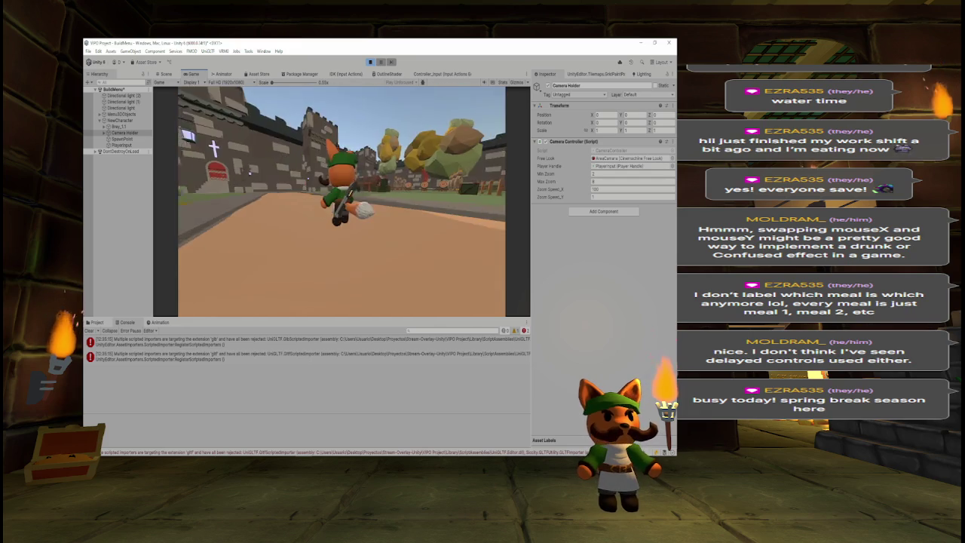
- Run the character with W to test the camera, then check zoomSpeed_X in CameraController
key("w")
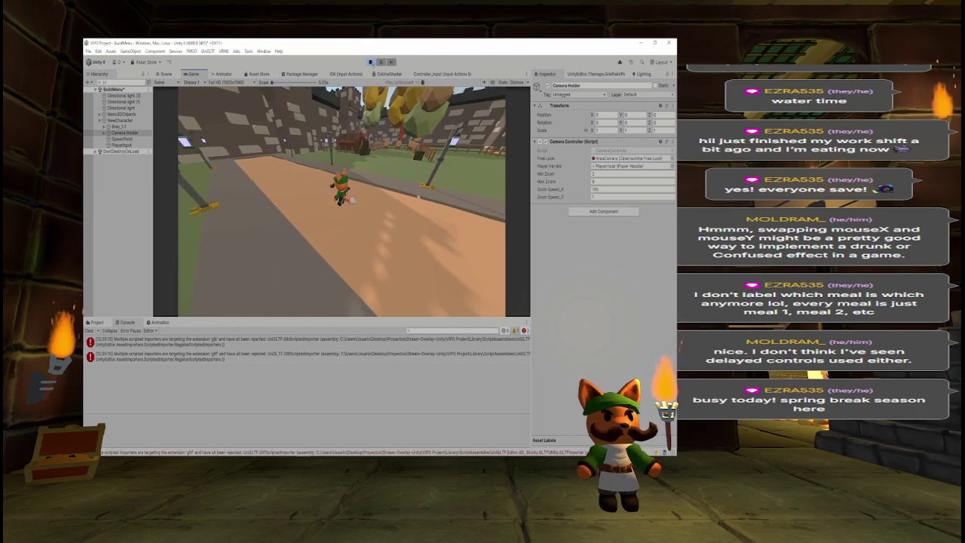
key("alt+Tab")
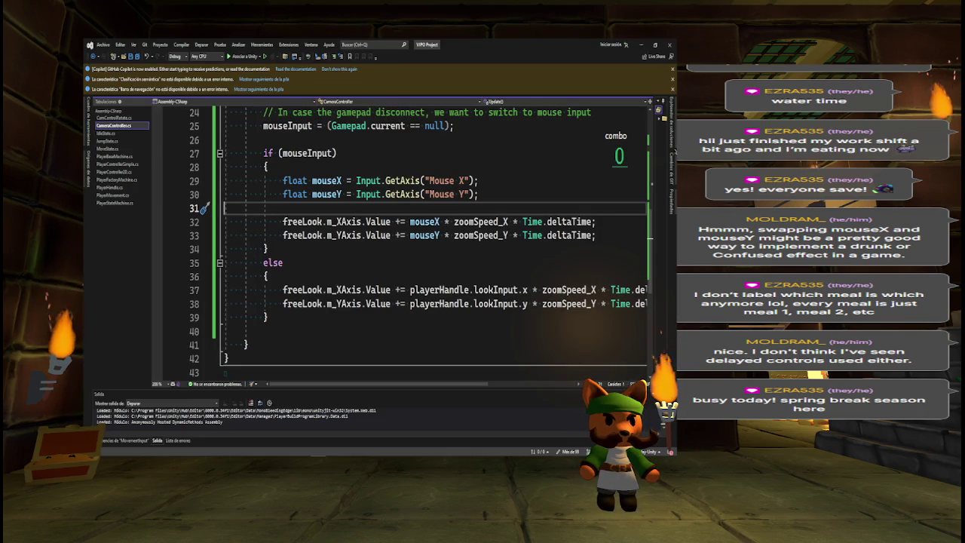
left_click(491, 222)
scroll(497, 224, "down", 1, "ctrl")
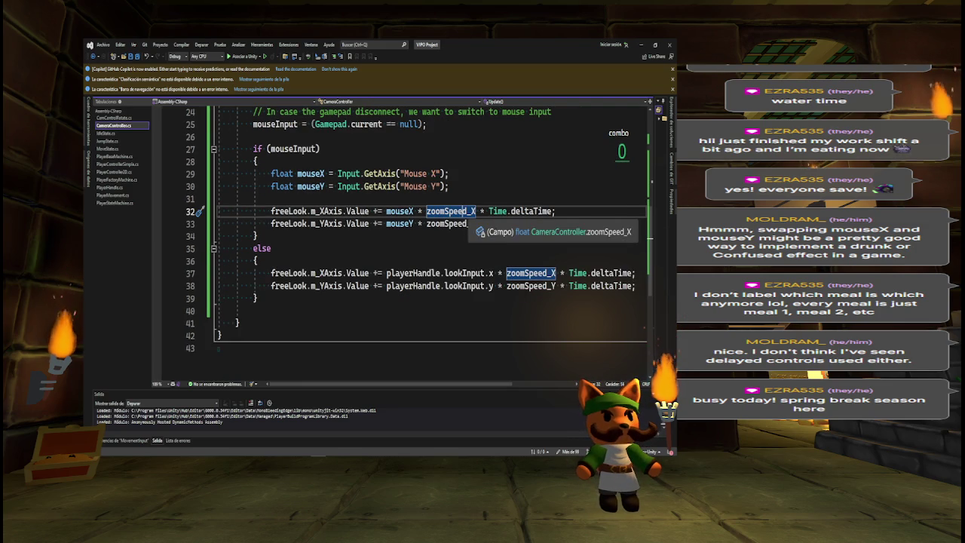
- In Start(), add a comment about adapting the orbit rings around the player
left_click(502, 189)
scroll(502, 189, "down", 1, "ctrl")
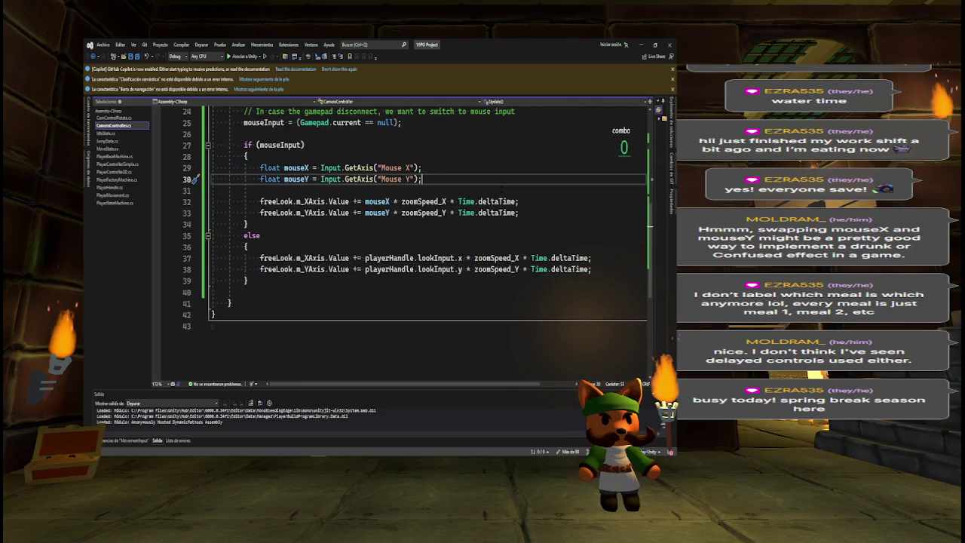
scroll(420, 241, "up", 6)
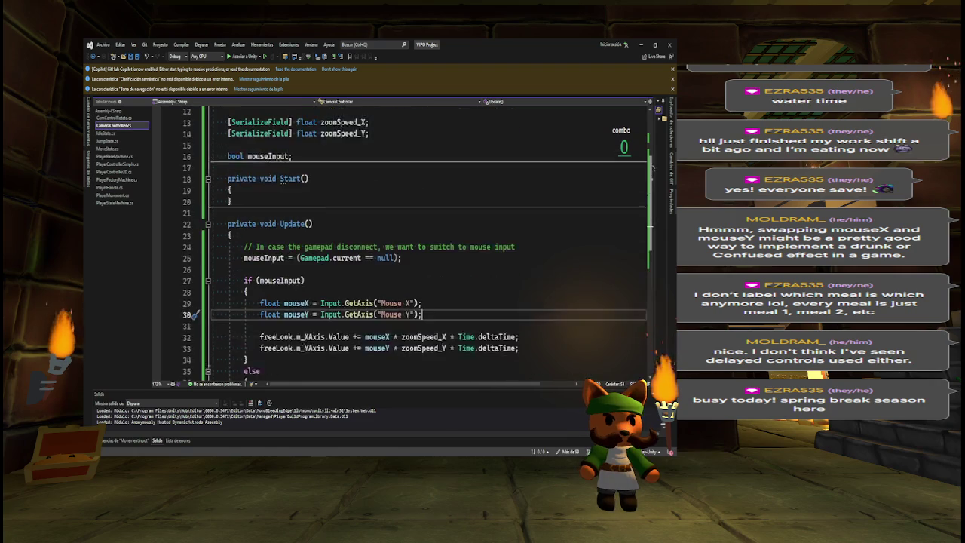
scroll(420, 242, "up", 1)
left_click(233, 259)
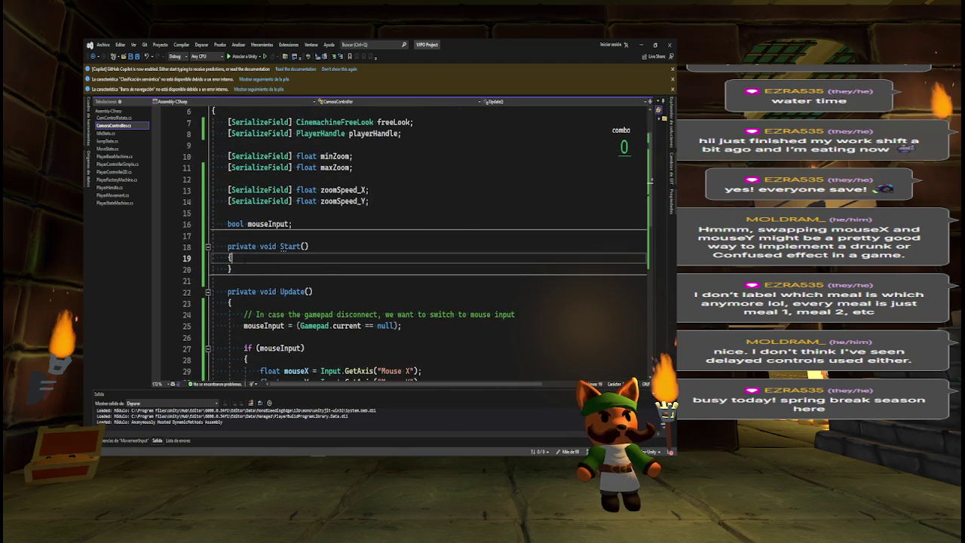
key("Return")
key("Return")
key("Up")
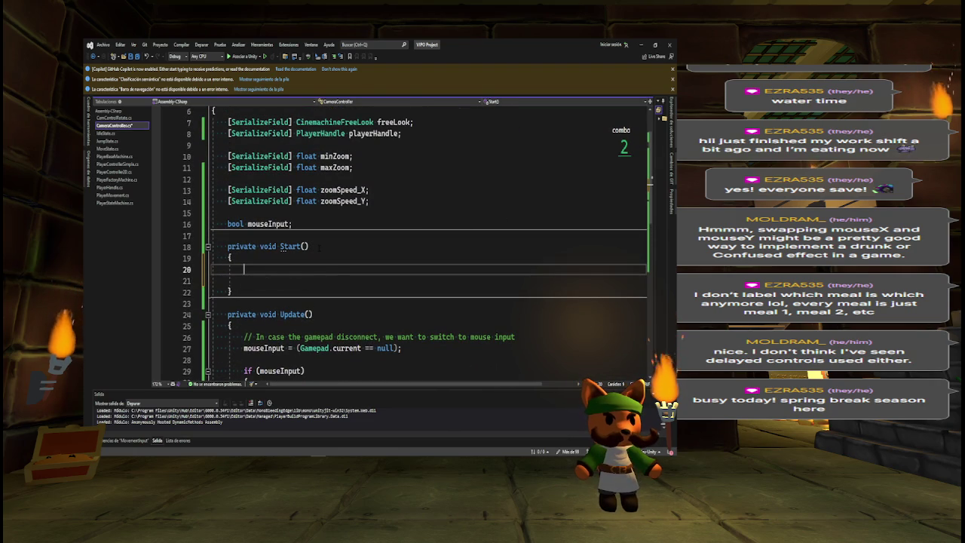
type("// We design")
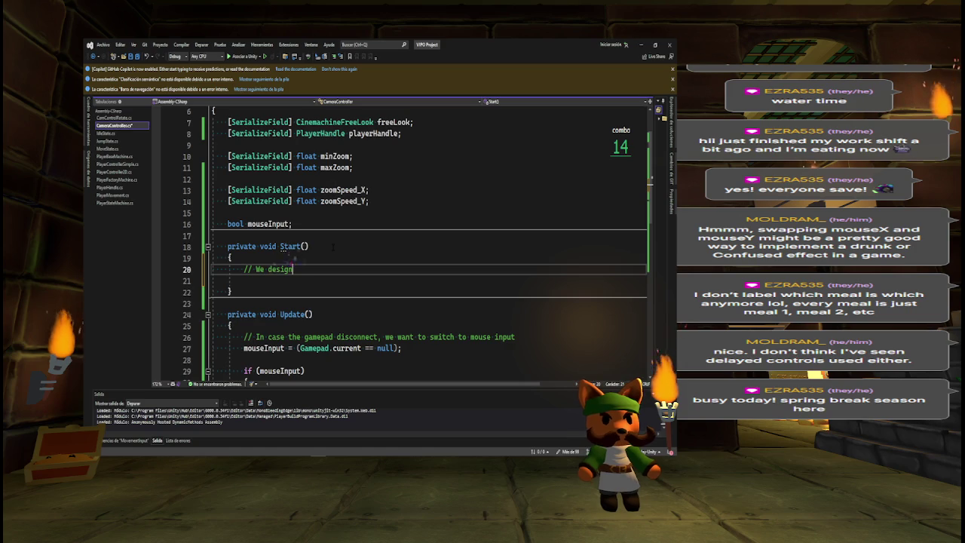
key("BackSpace")
key("BackSpace")
key("BackSpace")
key("BackSpace")
key("BackSpace")
key("BackSpace")
type("adapt the ")
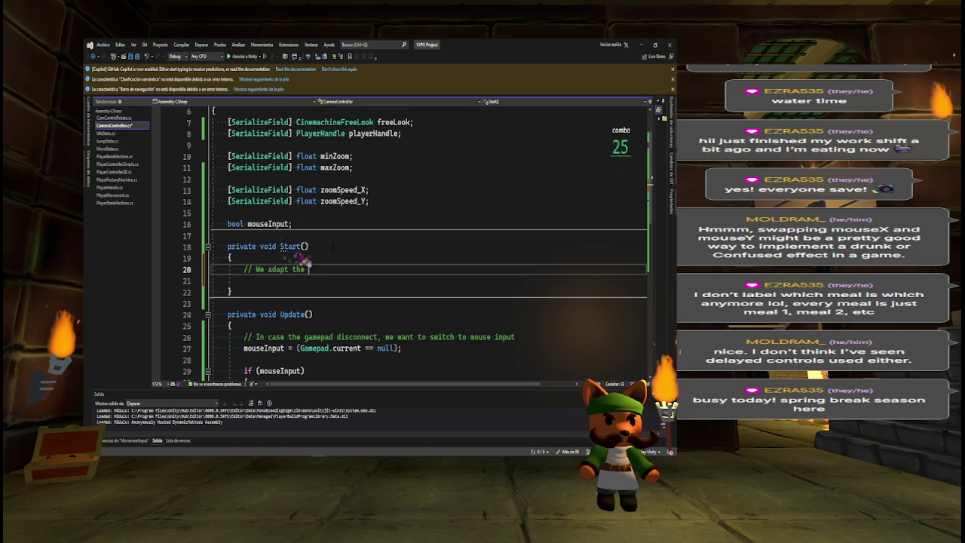
type("rings around ")
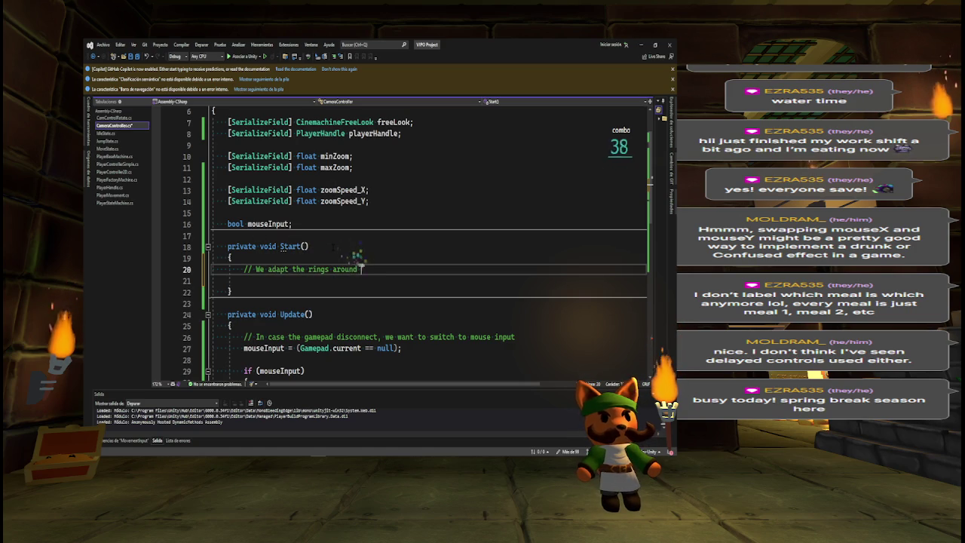
type("the player")
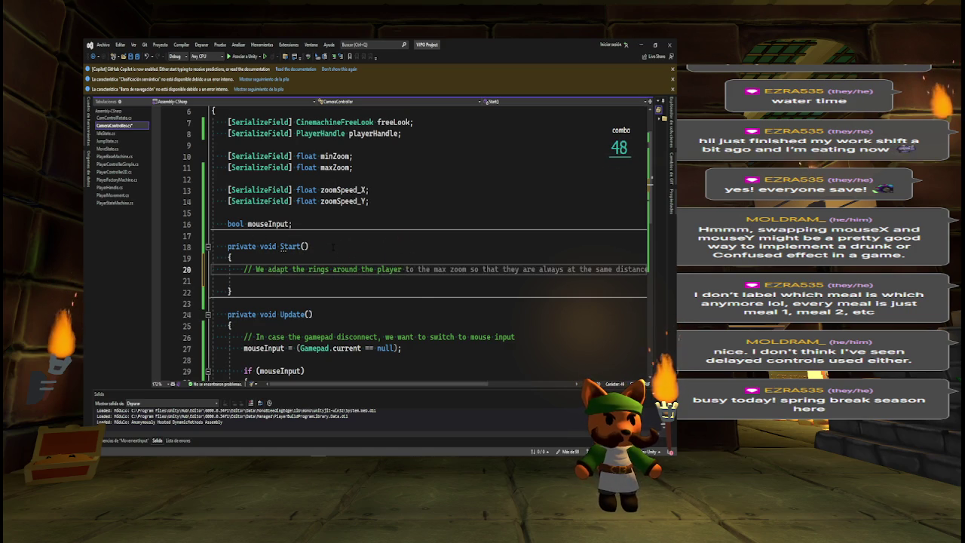
type(" taking into account")
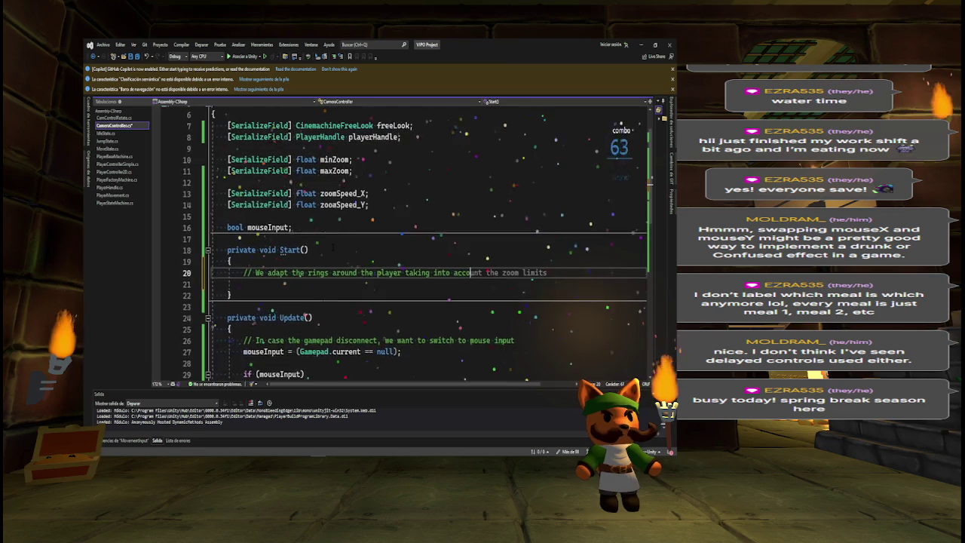
key("Tab")
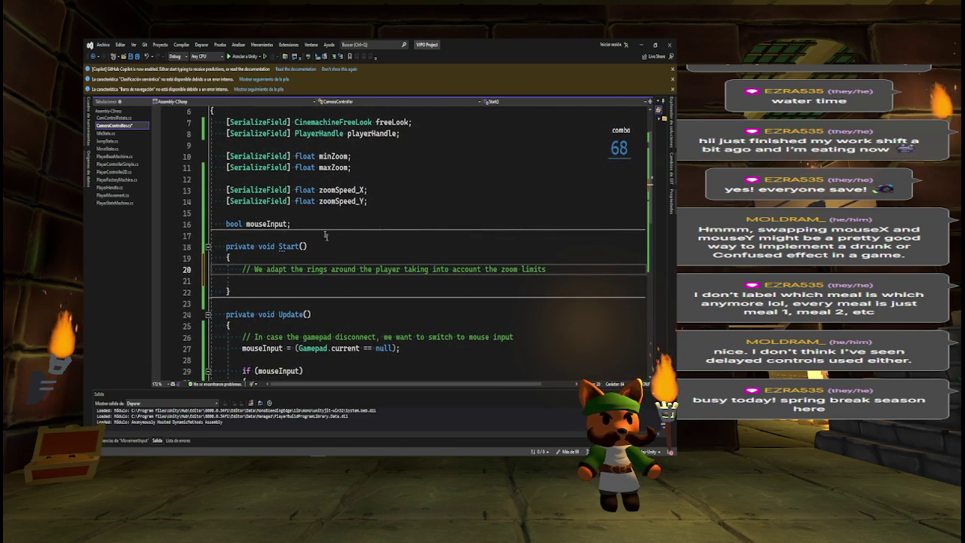
- Set orbits 0, 1 and 2 radii to minZoom, the min–max average and maxZoom, then save
key("Return")
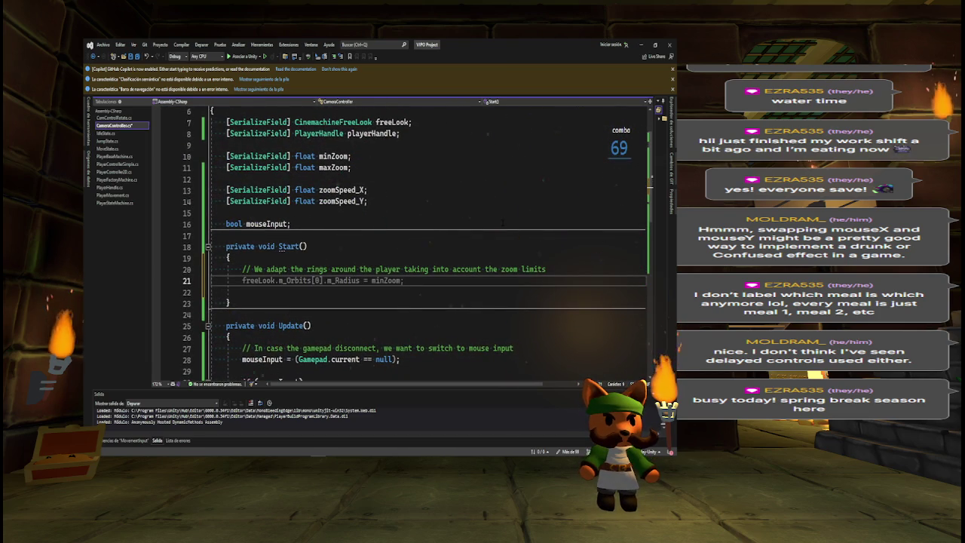
key("Tab")
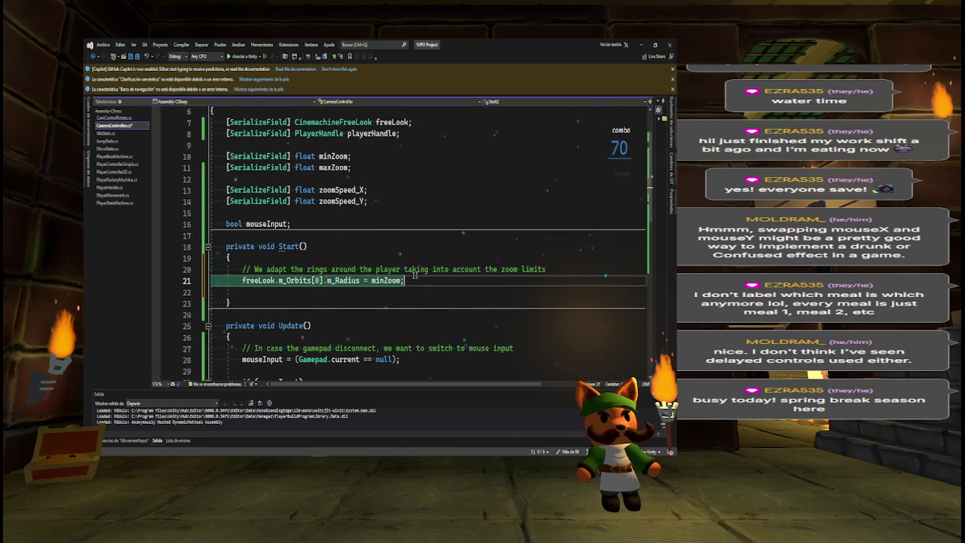
mouse_move(294, 280)
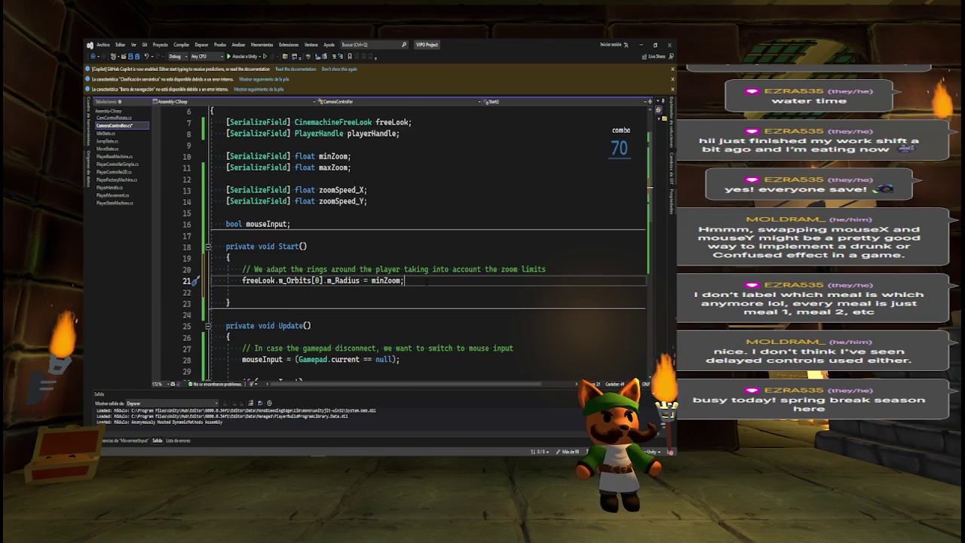
key("Return")
key("Tab")
key("Return")
key("Tab")
key("ctrl+s")
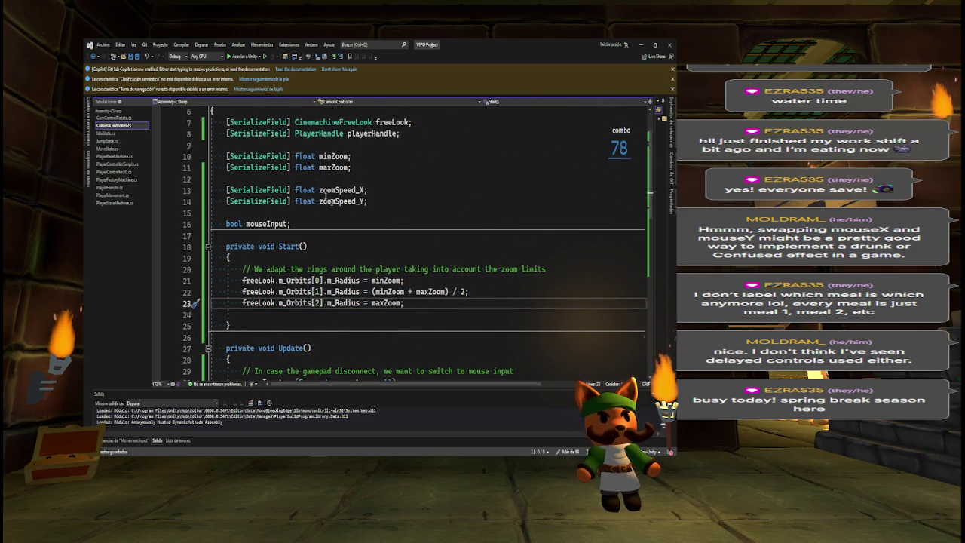
key("alt+Tab")
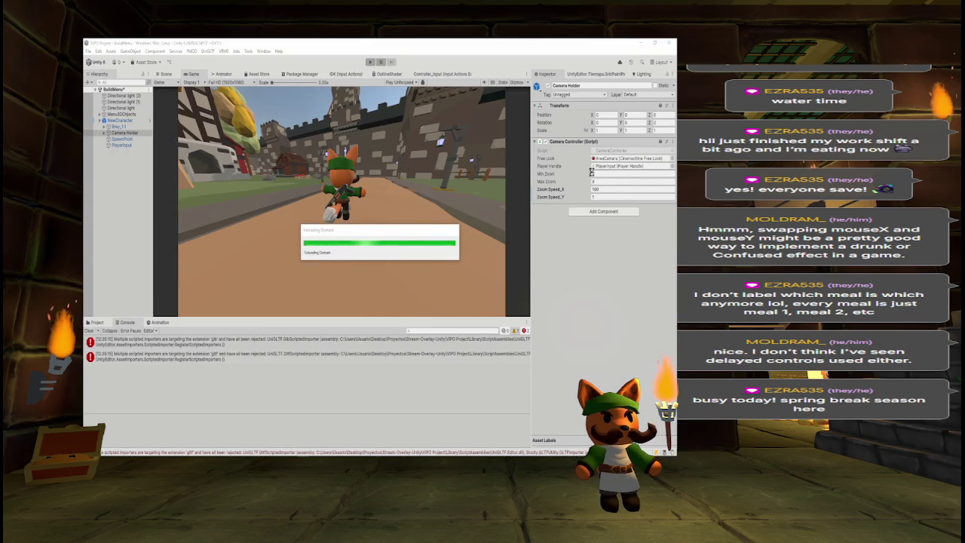
- Duplicate the minZoom declaration as a mediumZoom field and use it for the middle orbit radius
key("alt+Tab")
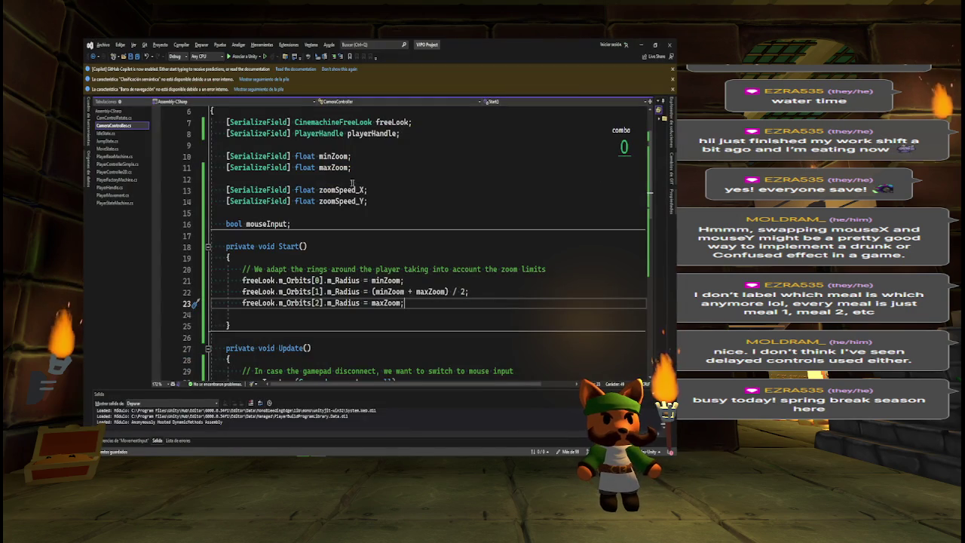
left_click(361, 156)
key("shift+Home")
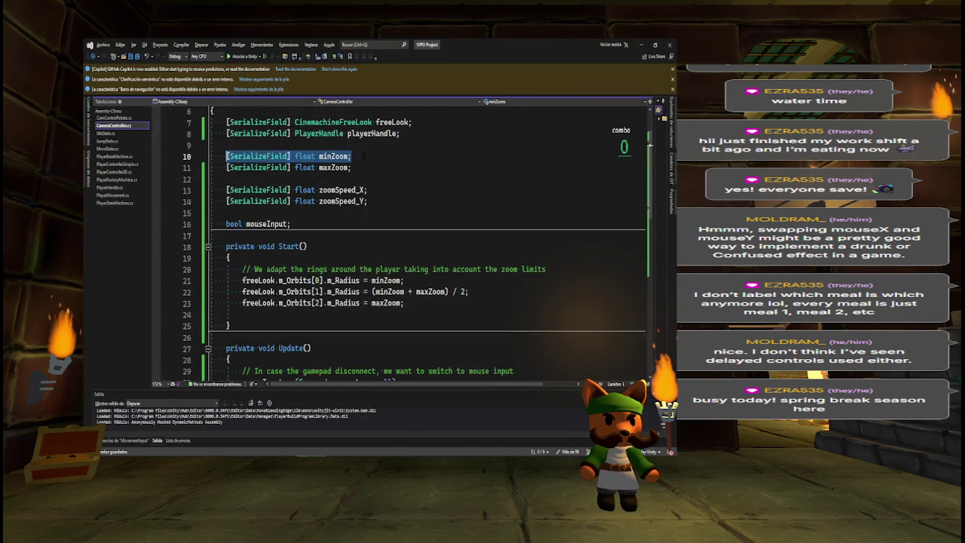
key("ctrl+c")
key("Return")
key("ctrl+v")
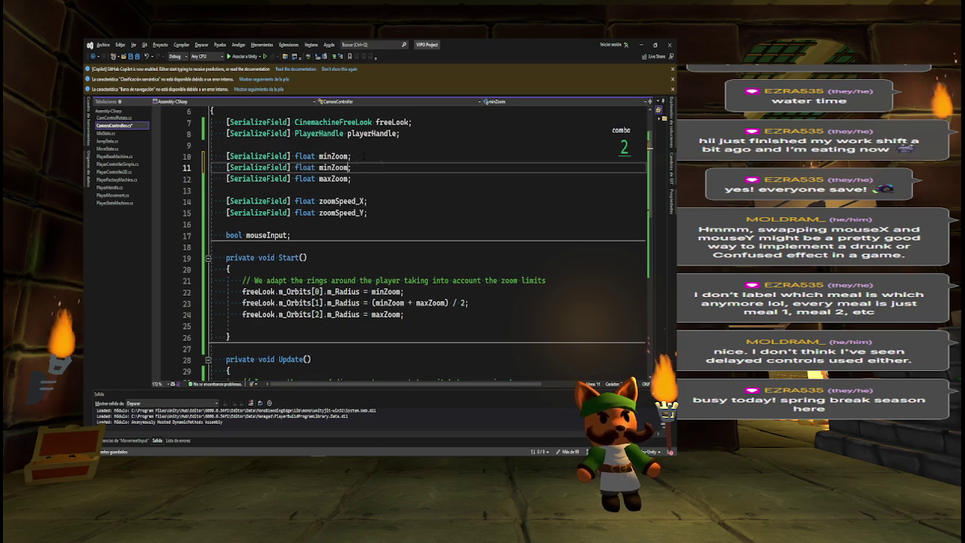
type("medim")
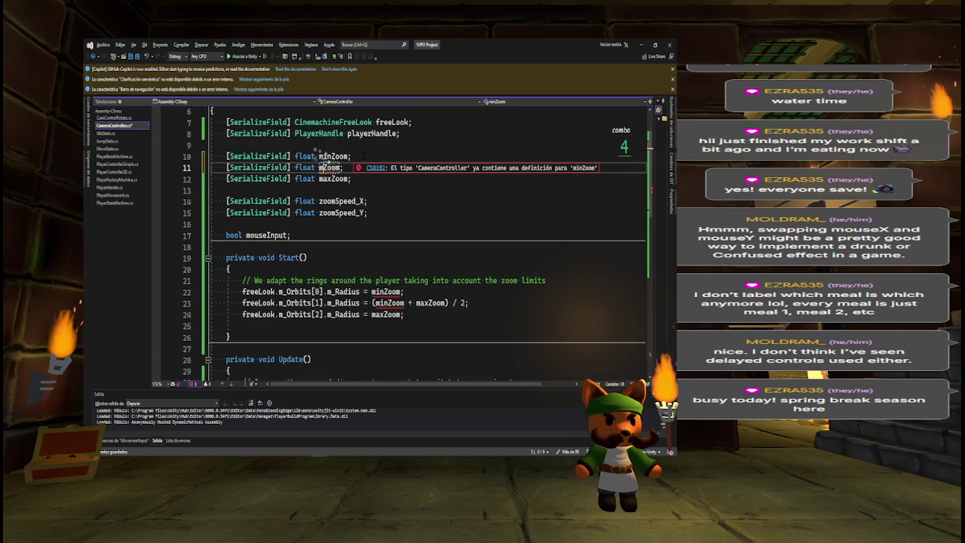
key("BackSpace")
type("um")
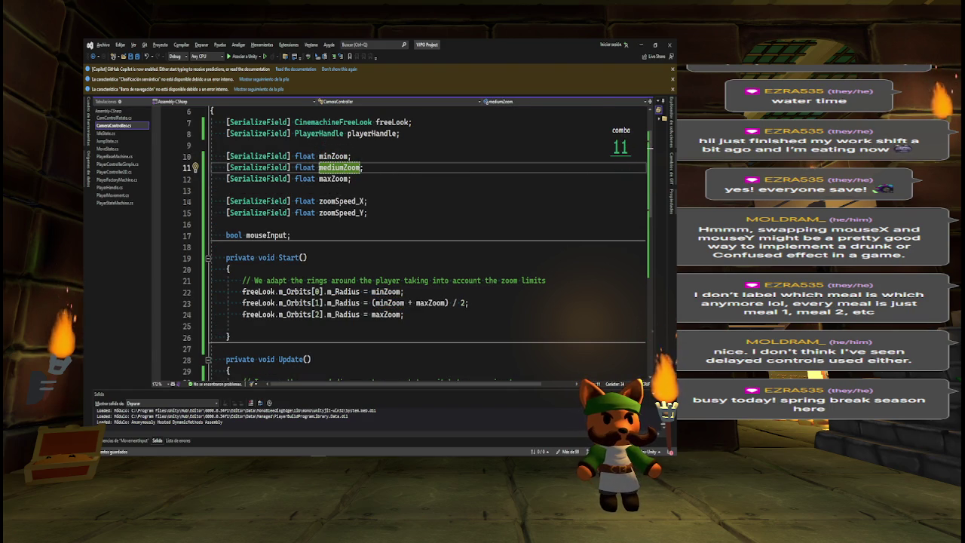
left_click_drag(372, 302, 469, 303)
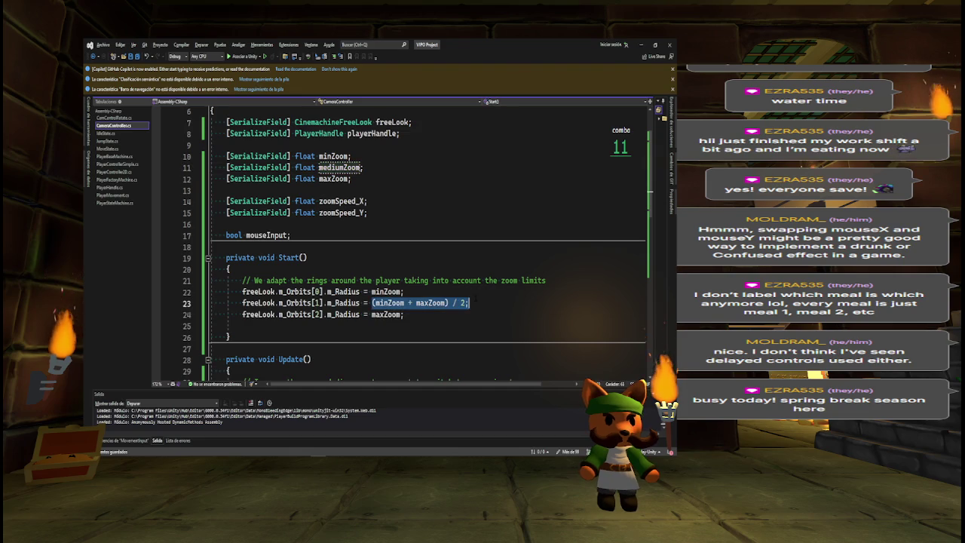
type("mediu")
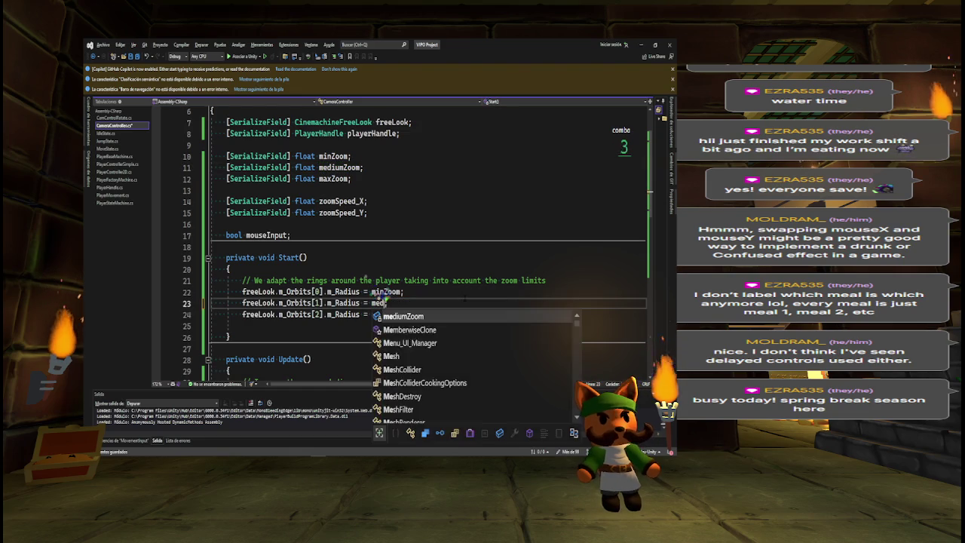
type("m")
key("Tab")
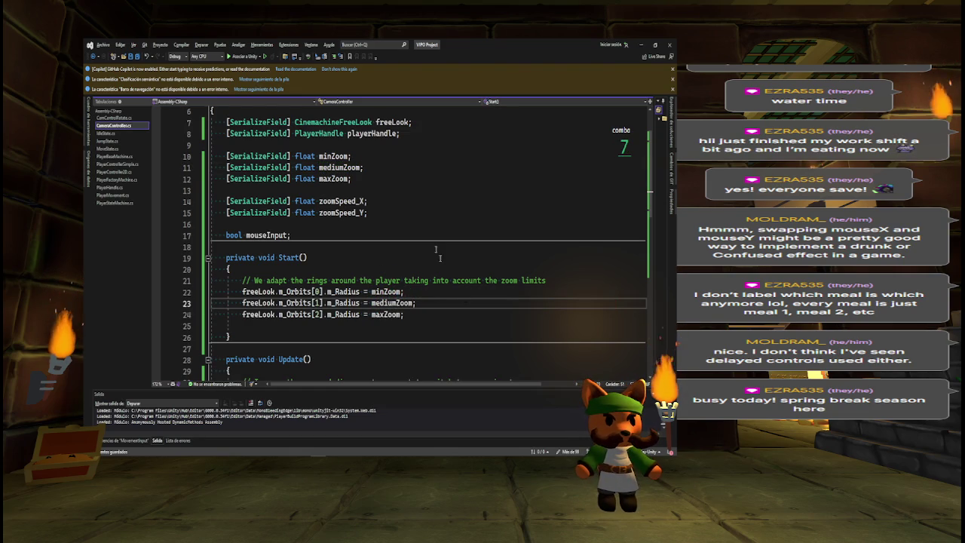
- Assign defaults minZoom = 1, maxZoom = 4 and mediumZoom = 2.5f, then save
left_click(354, 155)
type("1")
left_click(351, 179)
type("4")
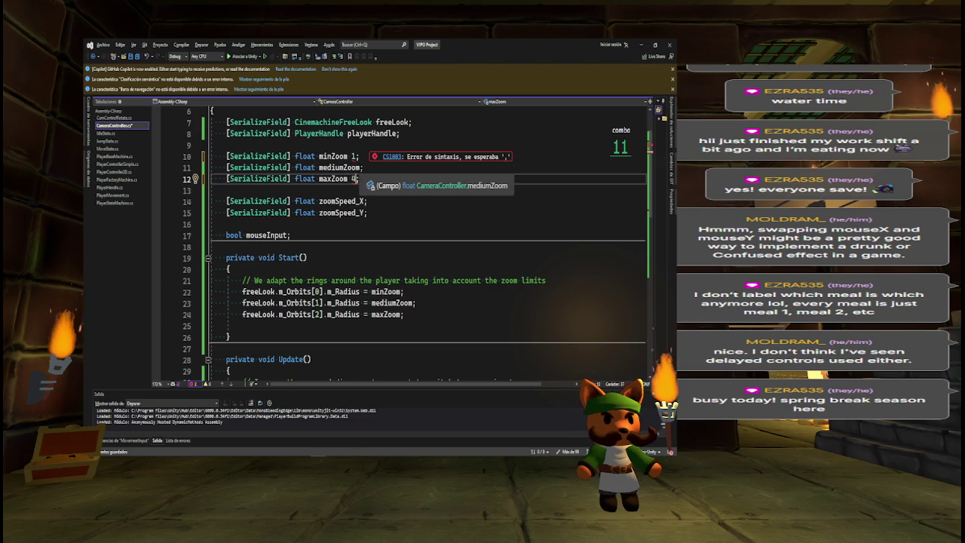
left_click(349, 156)
type("=")
left_click(353, 178)
type("=")
left_click(360, 167)
type("=")
type("2")
type(".5f")
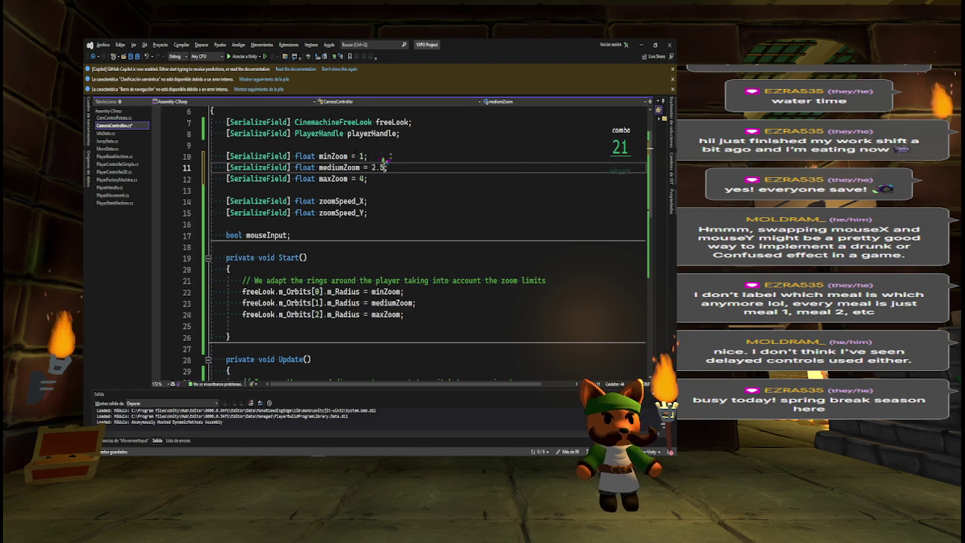
key("ctrl+s")
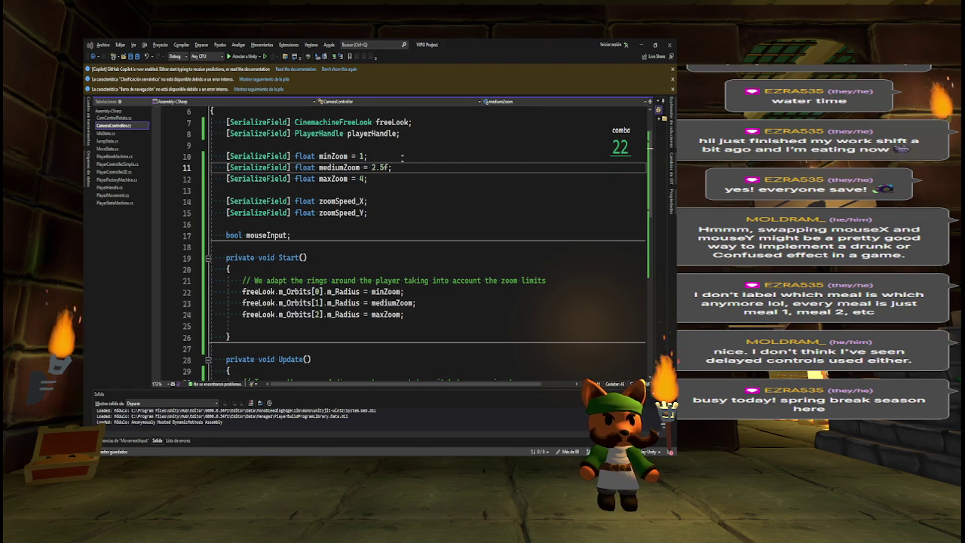
key("alt+Tab")
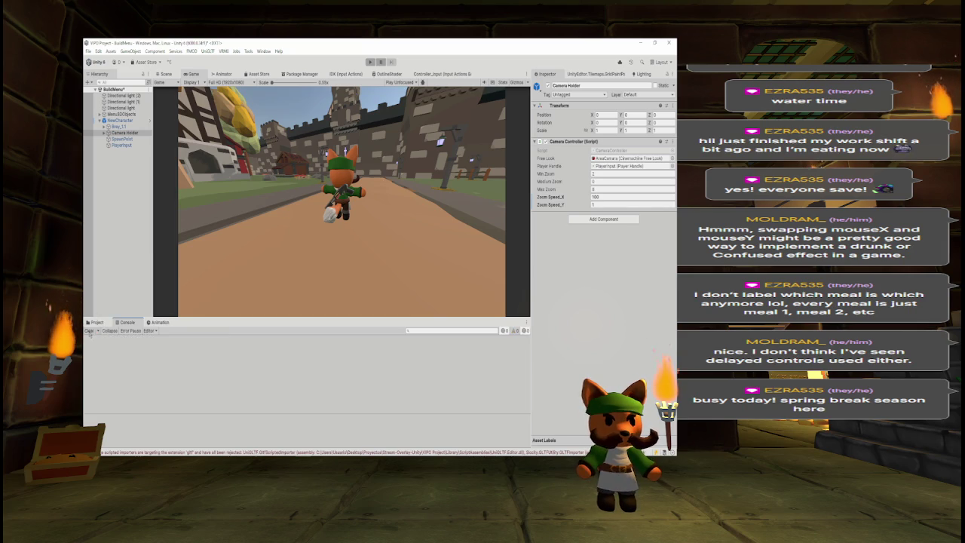
- Select AreaCamera under Camera Holder and view its FreeLook Orbits settings beside the Scene view
left_click(97, 322)
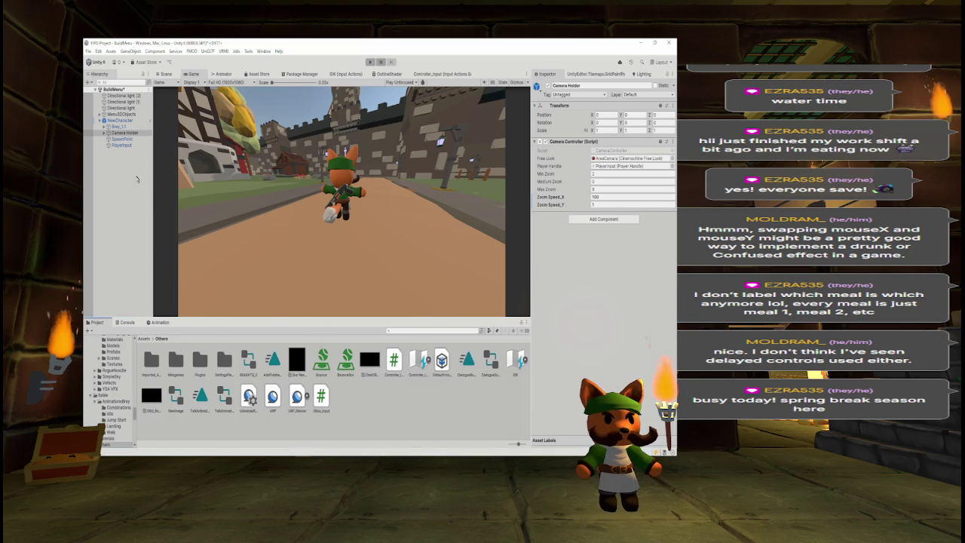
key("alt+Tab")
key("alt+Tab")
left_click(107, 133)
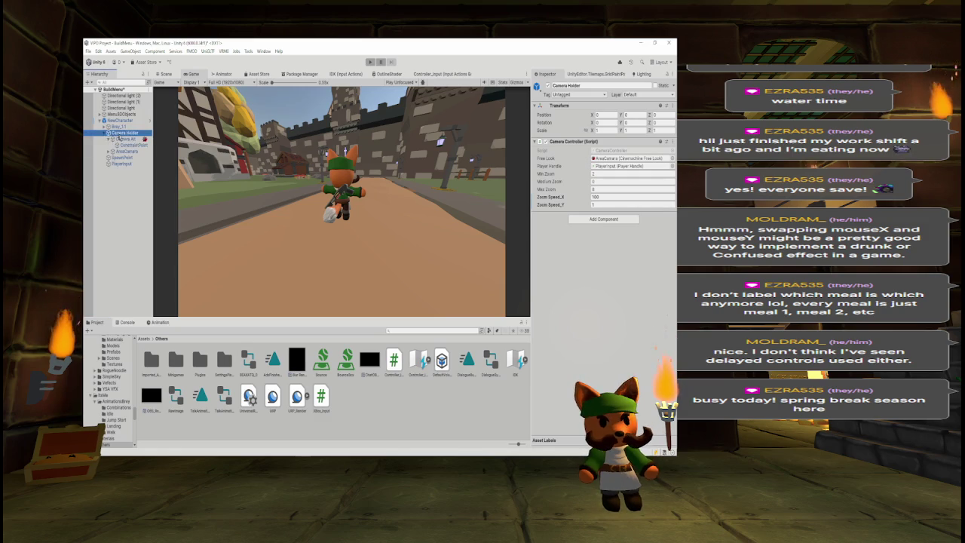
left_click(124, 139)
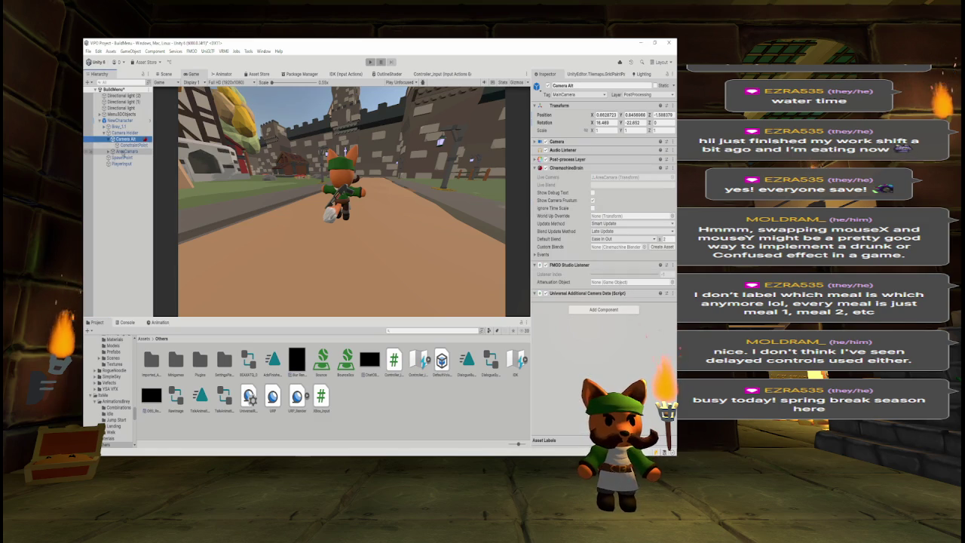
left_click(125, 152)
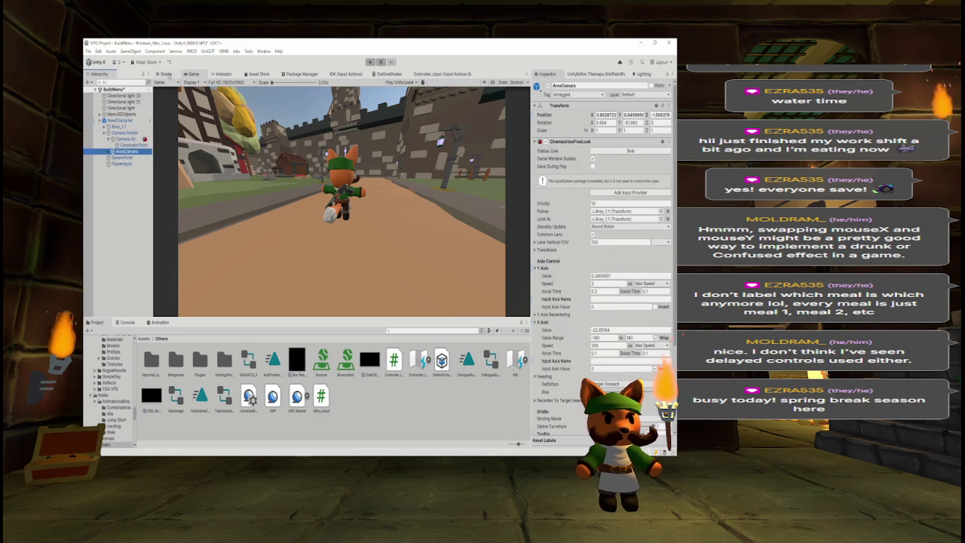
left_click(166, 74)
left_click_drag(334, 203, 294, 196)
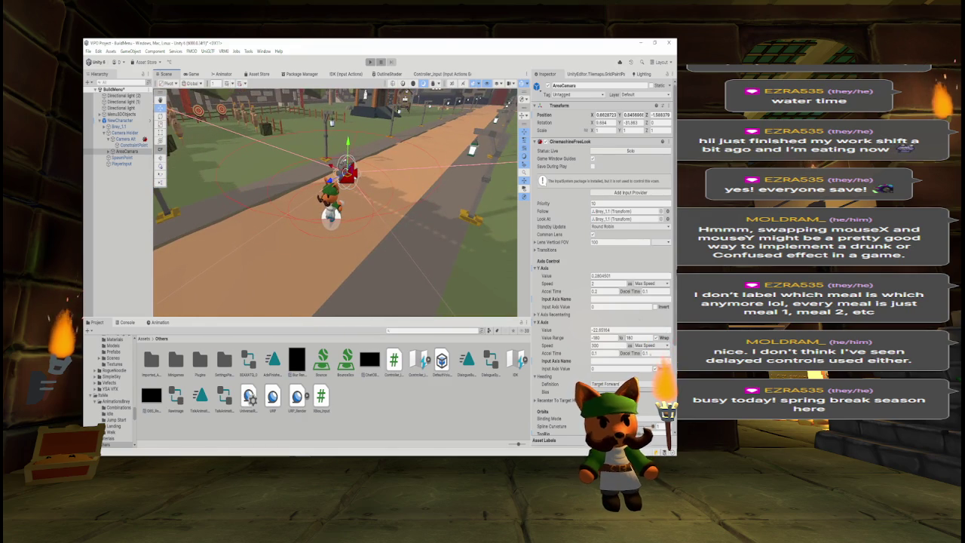
scroll(603, 264, "down", 5)
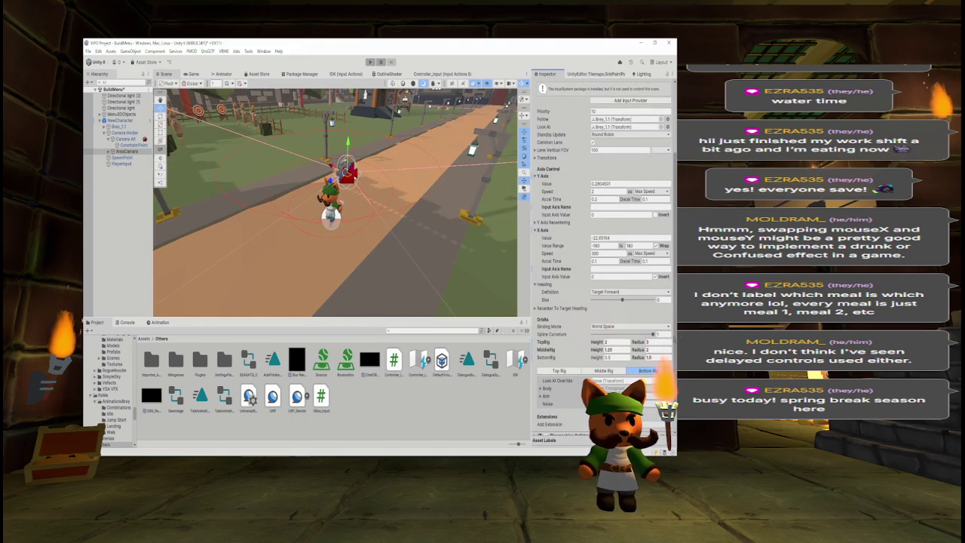
key("alt+Tab")
- Add a minHeight field and rename minZoom to minRadius everywhere
left_click(367, 156)
key("Return")
key("Return")
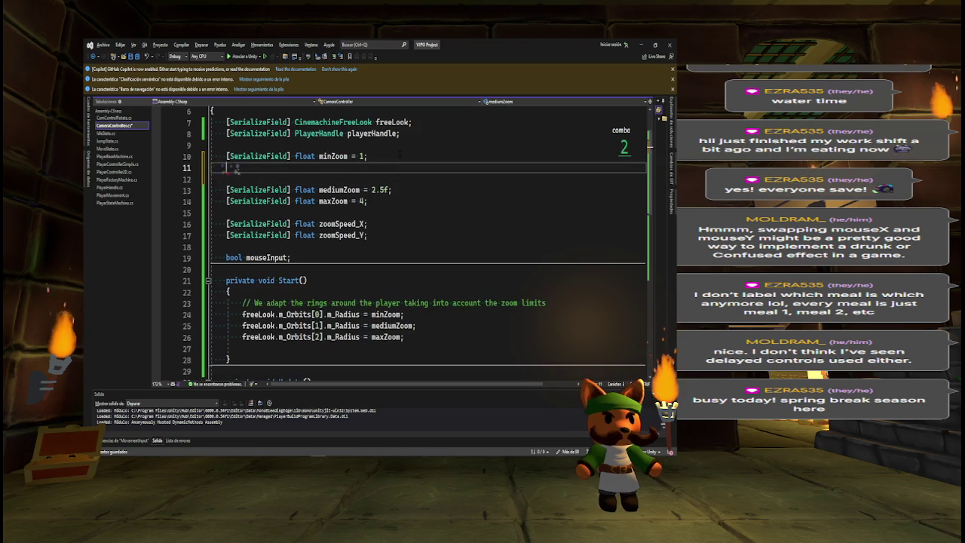
key("ctrl+v")
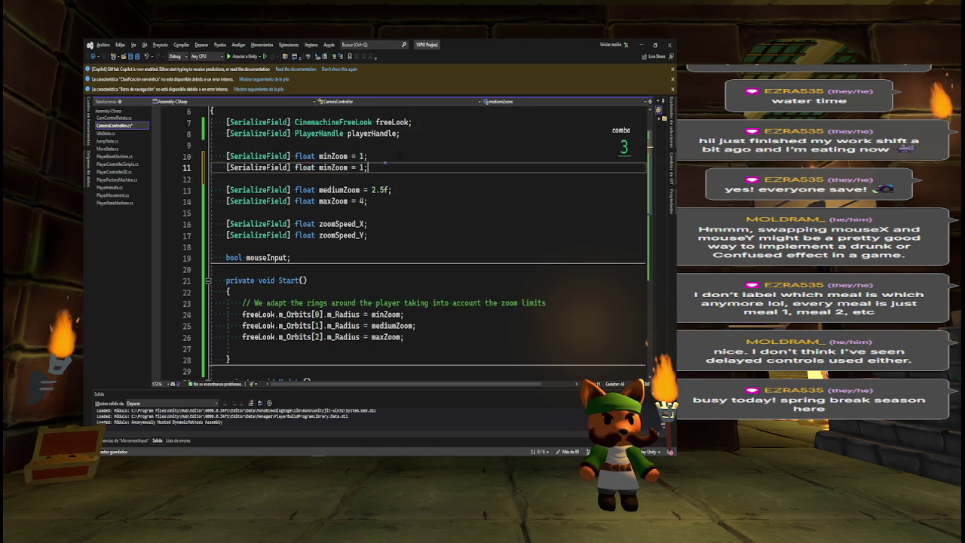
key("BackSpace")
key("BackSpace")
key("BackSpace")
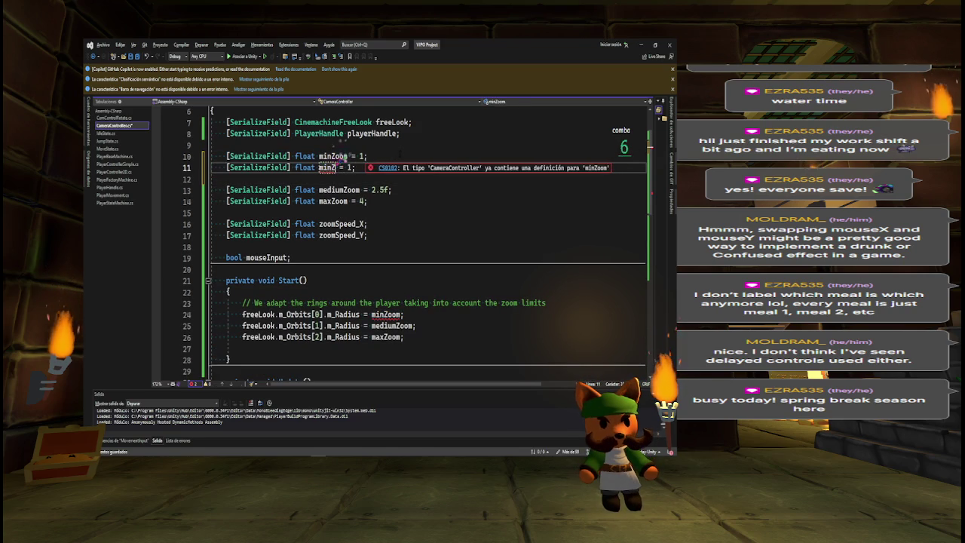
type("Meight")
key("Up")
key("ctrl+r")
key("ctrl+r")
type("minHeig")
key("BackSpace")
key("BackSpace")
key("BackSpace")
type("Radi")
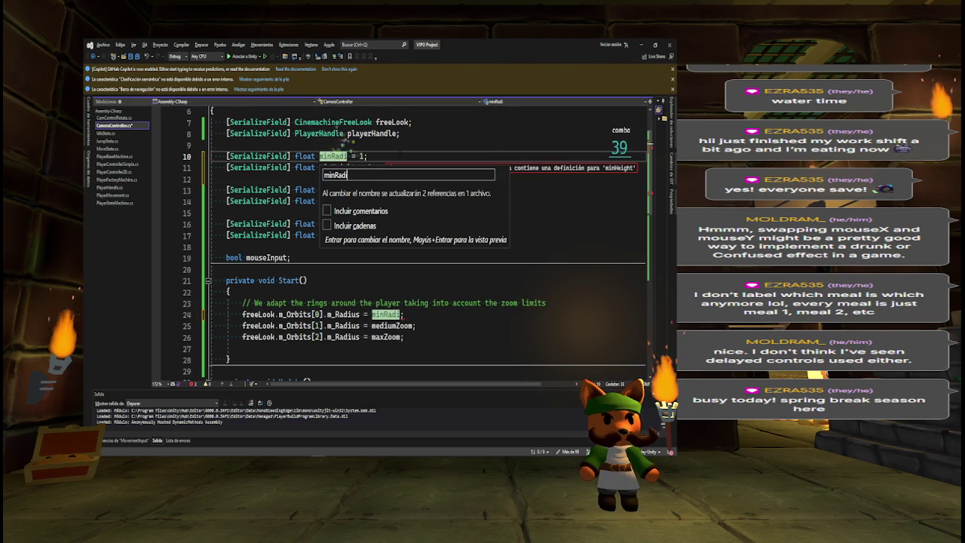
type("us")
key("Return")
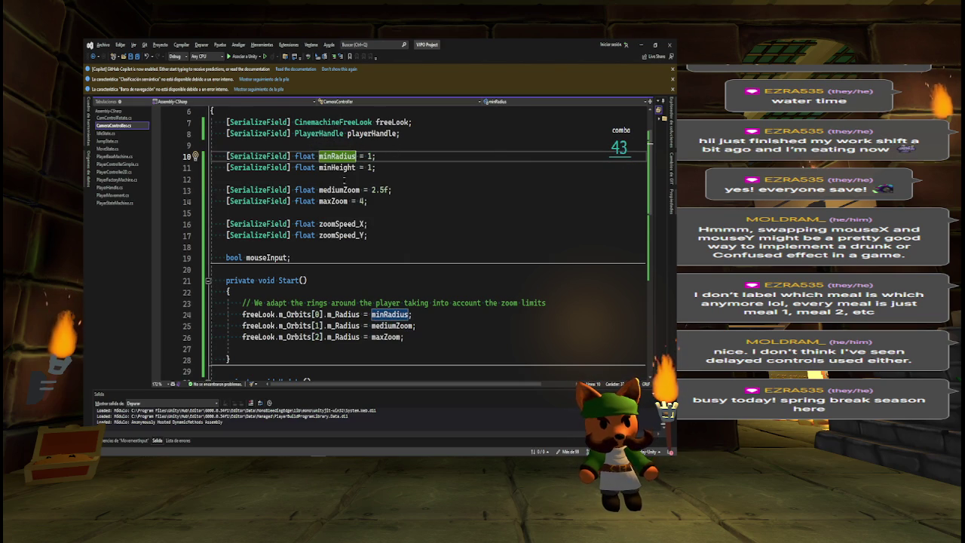
- Rename mediumZoom to mediumRadius and add a mediumHeight field below it
left_click(340, 190)
key("ctrl+r")
key("ctrl+r")
type("mediumRadius")
key("Return")
key("End")
key("Return")
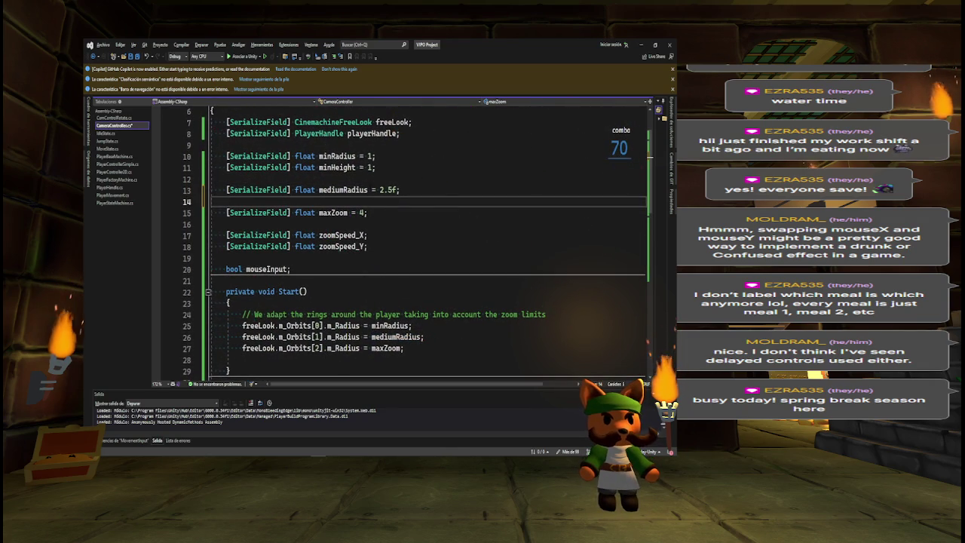
key("ctrl+Return")
type("[SerializeField] float mediumRadius = 2.5f;")
key("BackSpace")
key("BackSpace")
key("BackSpace")
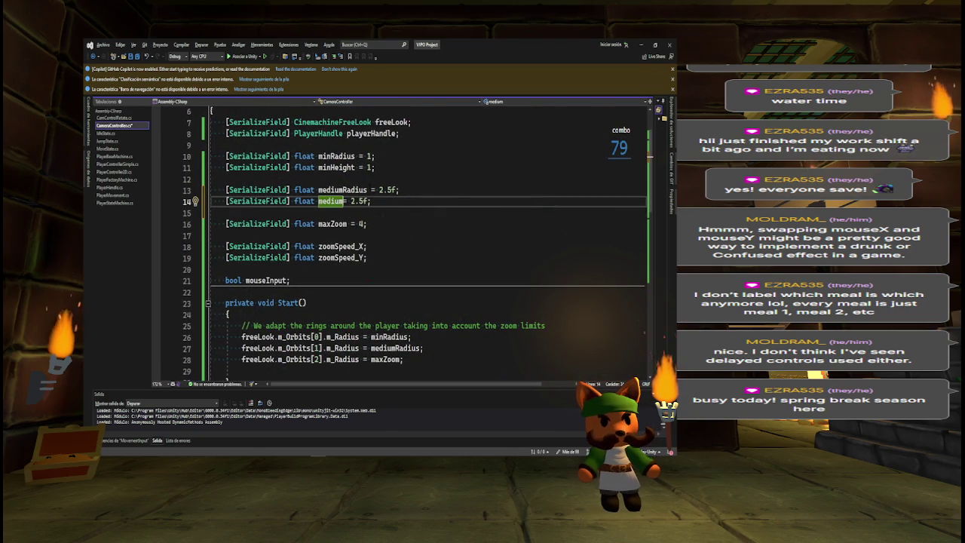
type("Height")
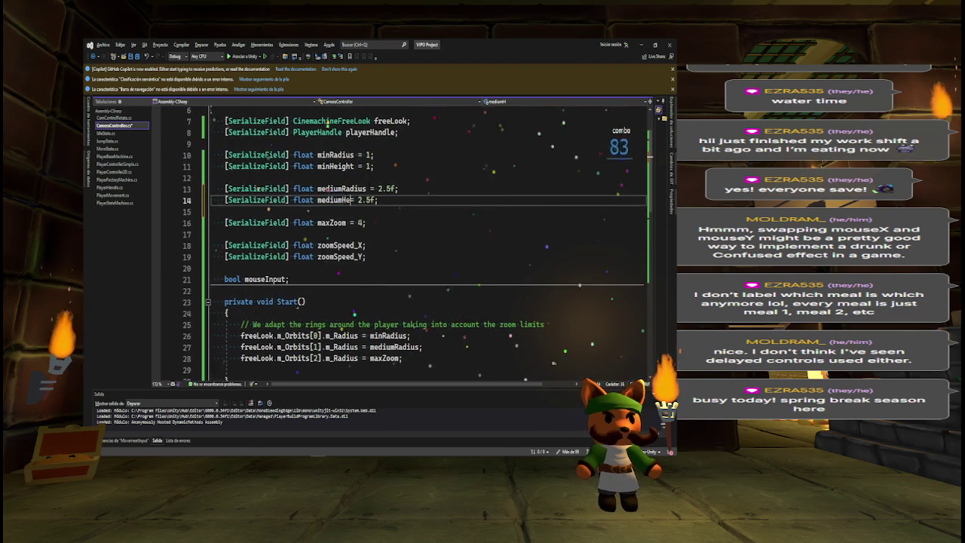
key("Down")
key("Down")
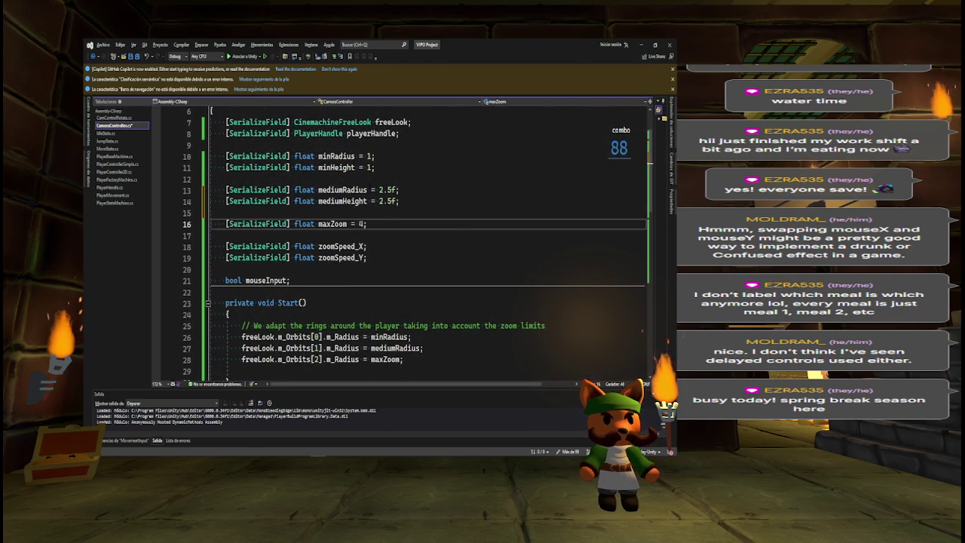
- Rename maxZoom to maxRadius, add a maxHeight field below it, and save
left_click(339, 224)
key("ctrl+r")
key("ctrl+r")
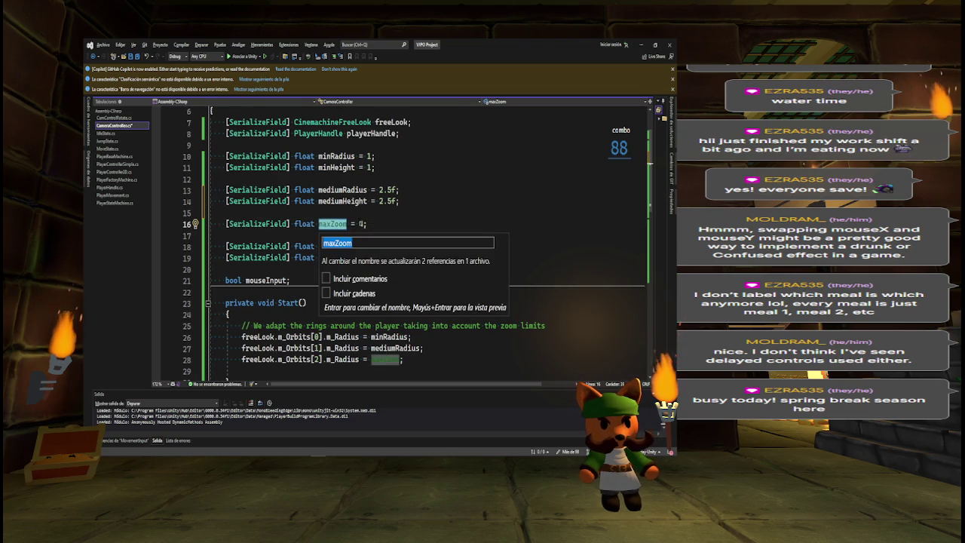
type("maxRadius")
key("Return")
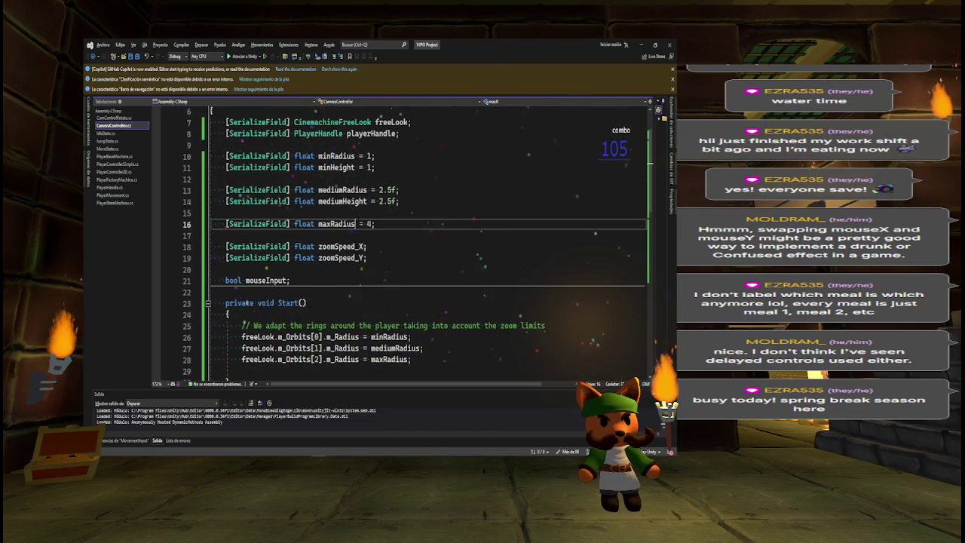
key("End")
key("Return")
left_click(225, 213)
key("Down")
key("End")
key("Return")
type("[SerializeField] float maxRadius = 4;")
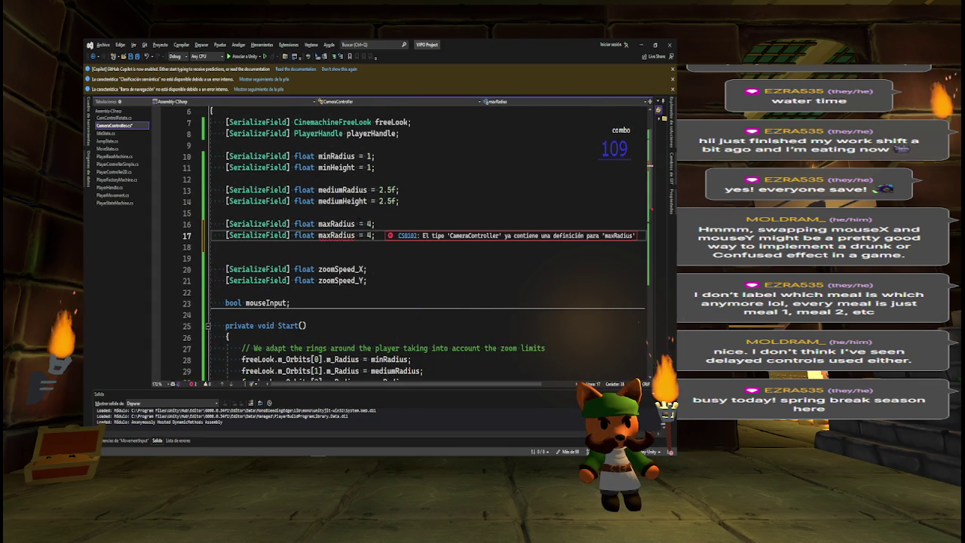
key("BackSpace")
key("BackSpace")
key("BackSpace")
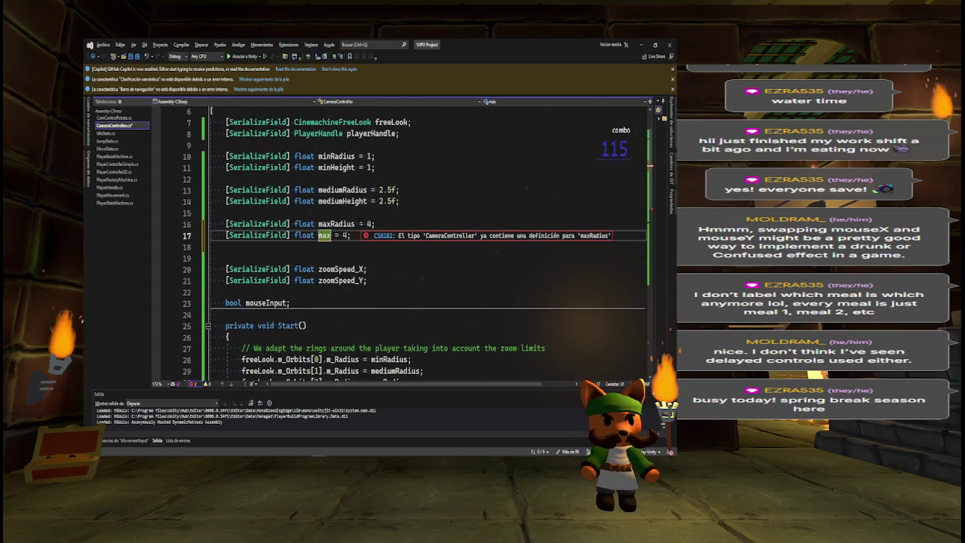
type("ZHeight")
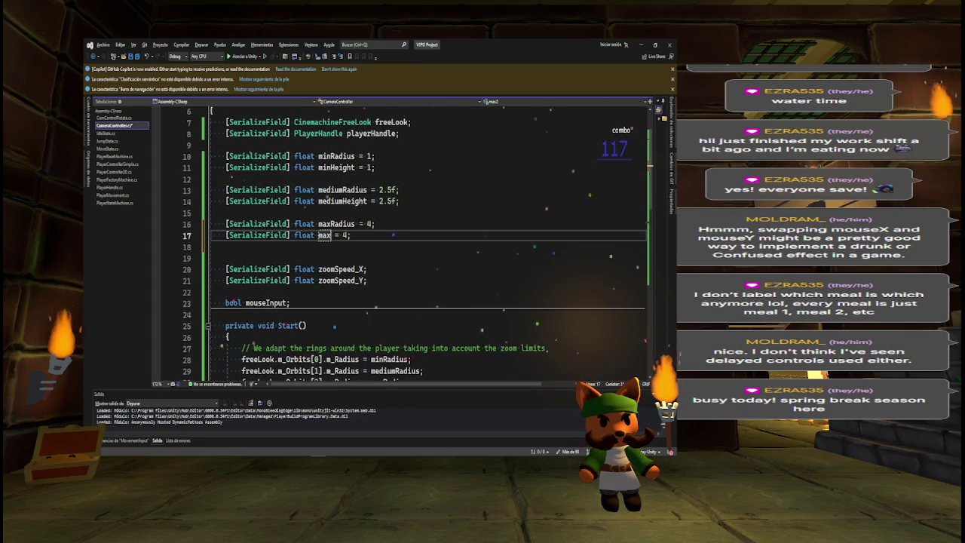
key("ctrl+s")
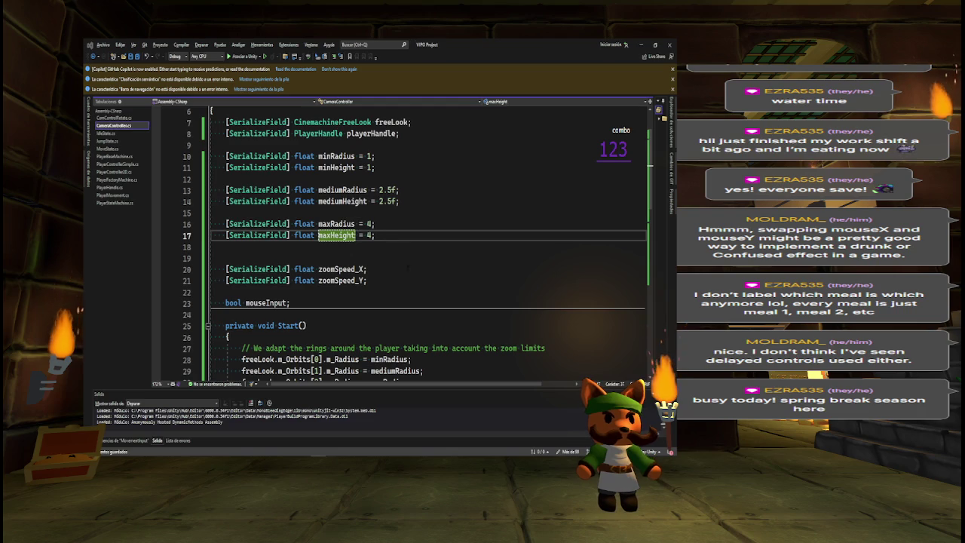
key("alt+Tab")
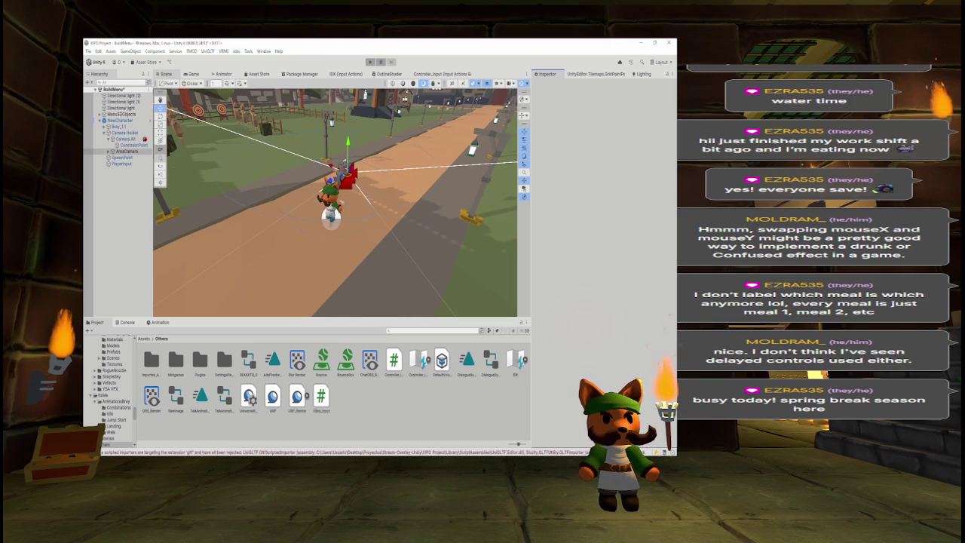
- Check AreaCamera's recompiled orbit heights and radii in the Inspector
left_click(126, 151)
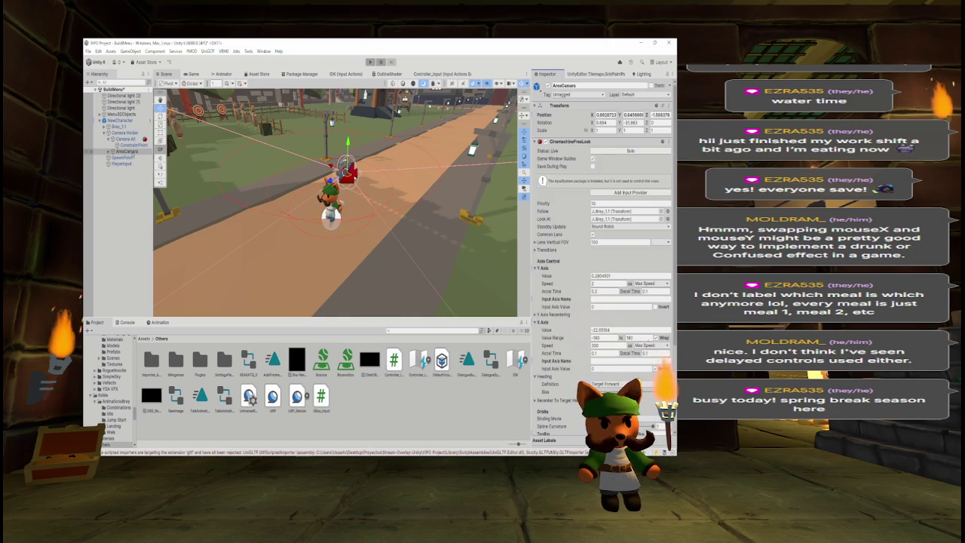
scroll(603, 256, "down", 3)
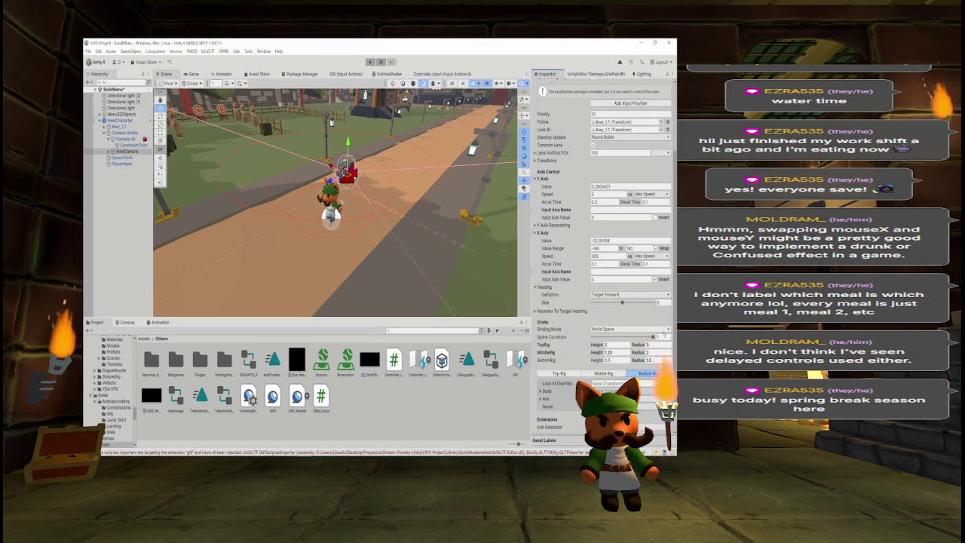
key("alt+Tab")
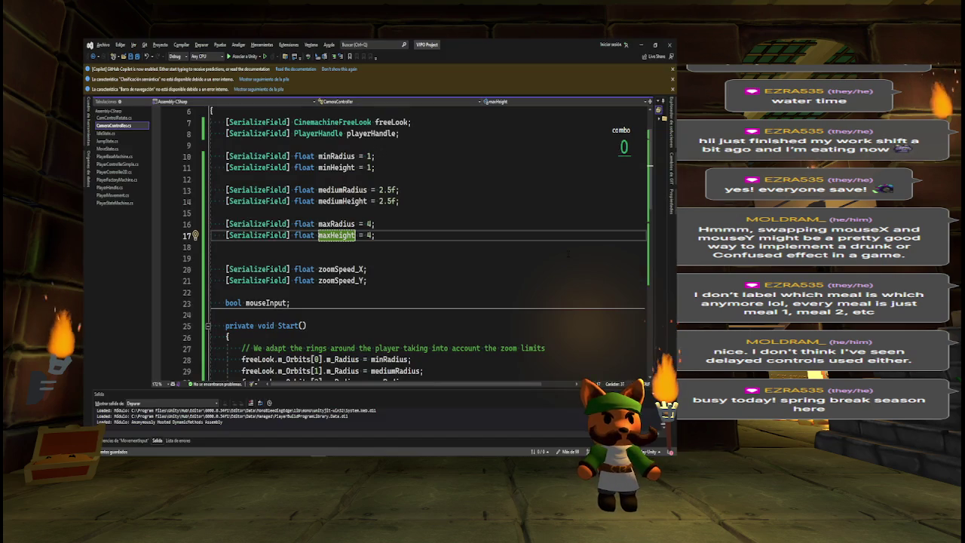
- Set minRadius to 1.5f and minHeight to 0.5f, comparing against Unity's orbit values
left_click(367, 156)
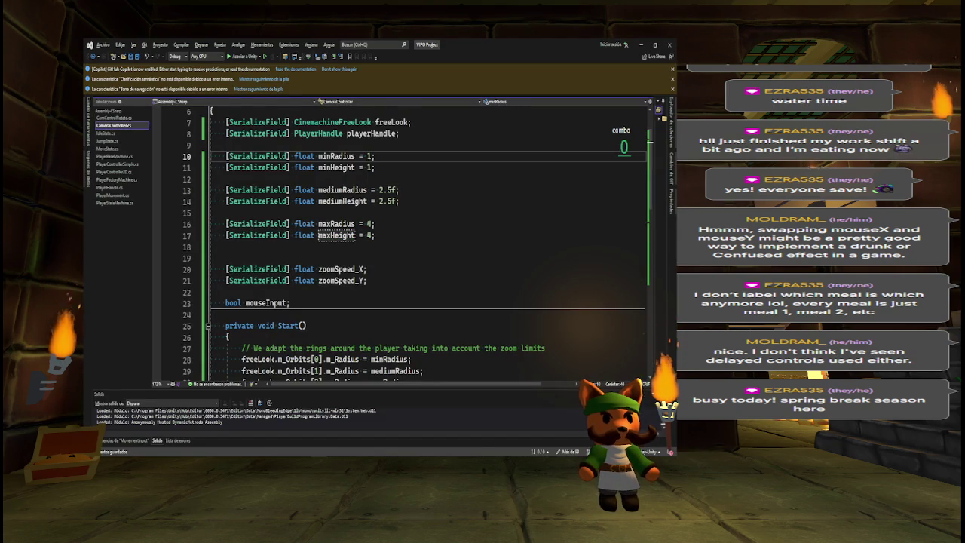
type(".5f")
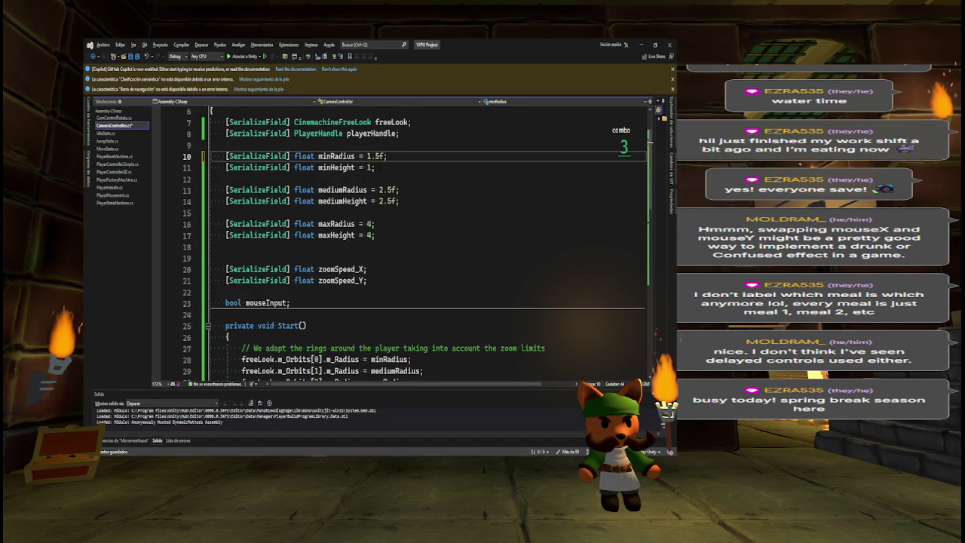
left_click(371, 167)
key("BackSpace")
type("0.5f")
key("alt+Tab")
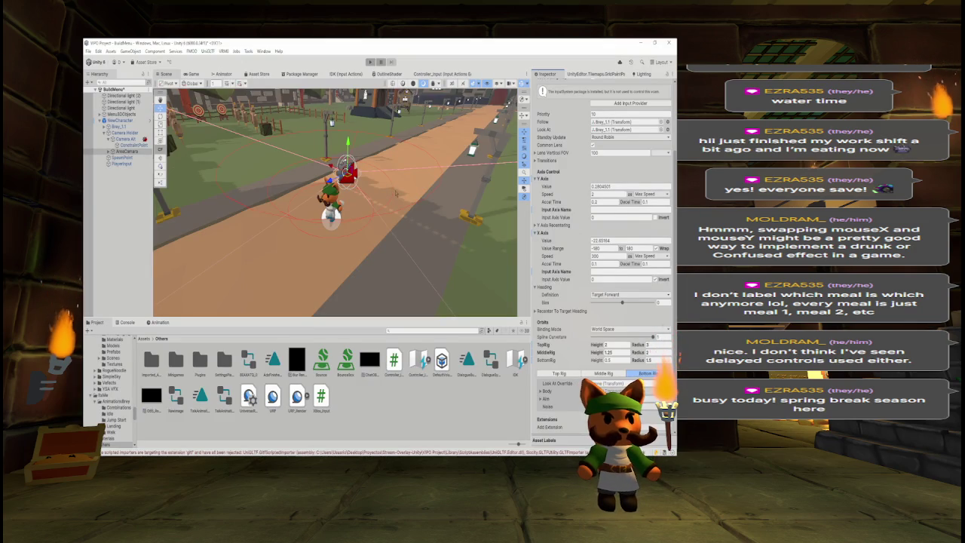
key("alt+Tab")
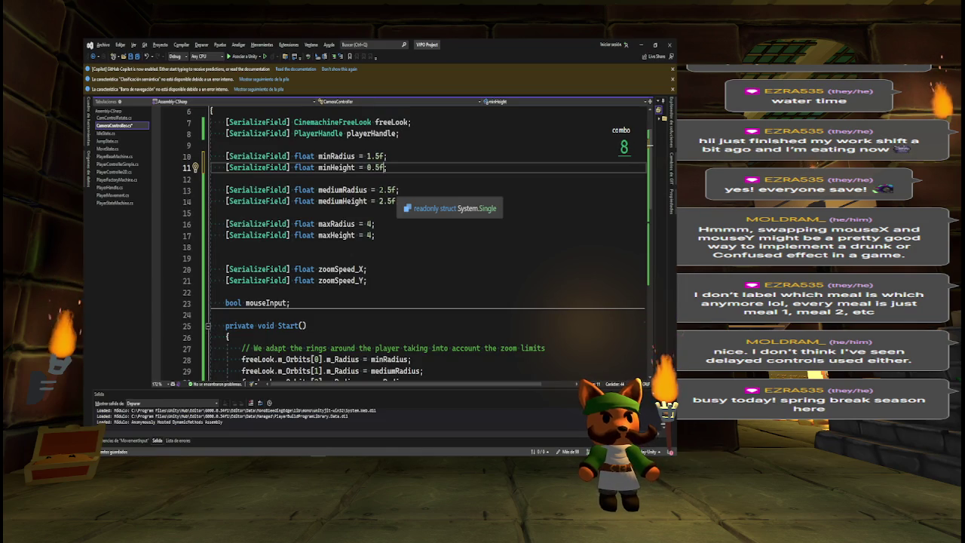
key("alt+Tab")
key("alt+Tab")
key("alt+Tab")
key("alt+Tab")
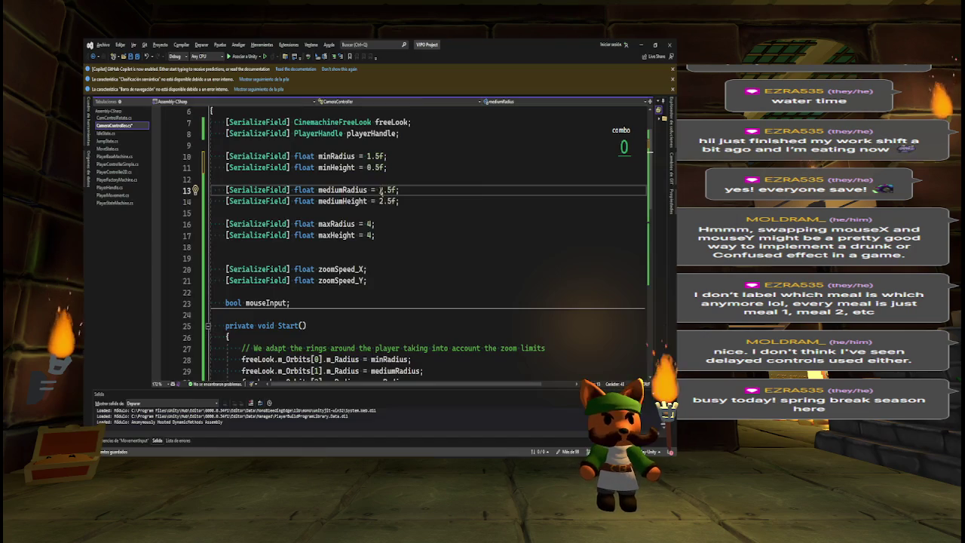
- Change mediumRadius to 2f and mediumHeight to 1.25f
key("BackSpace")
type("3")
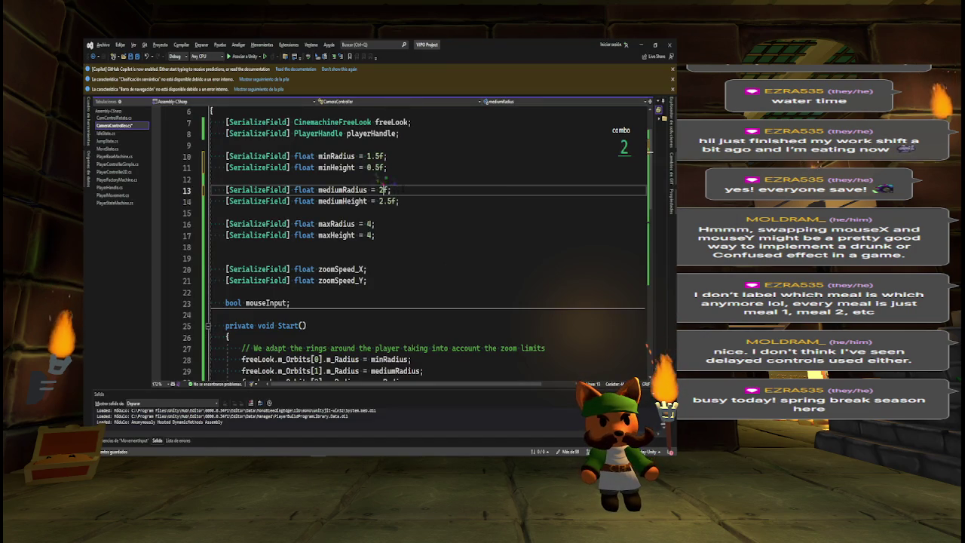
key("alt+Tab")
key("alt+Tab")
key("Down")
key("BackSpace")
type("1")
key("Right")
type("2")
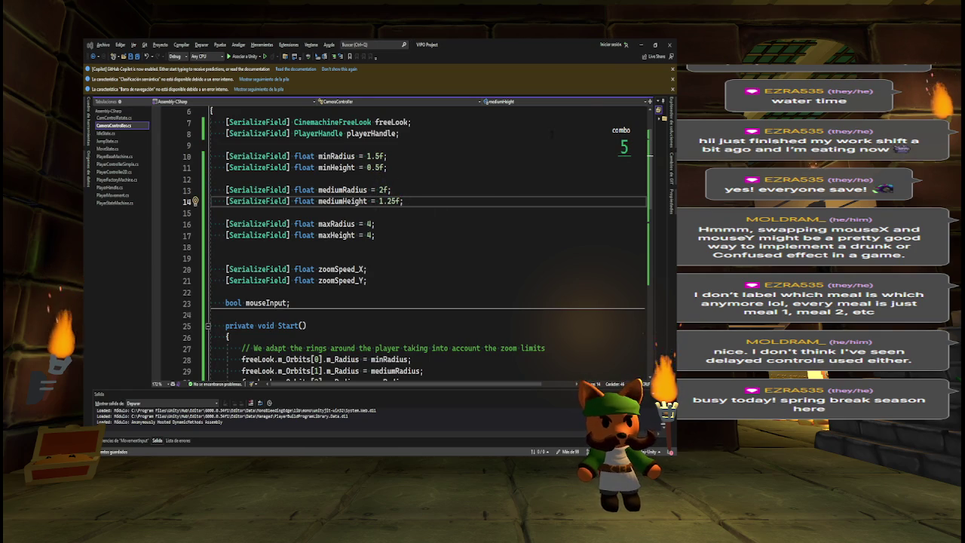
key("alt+Tab")
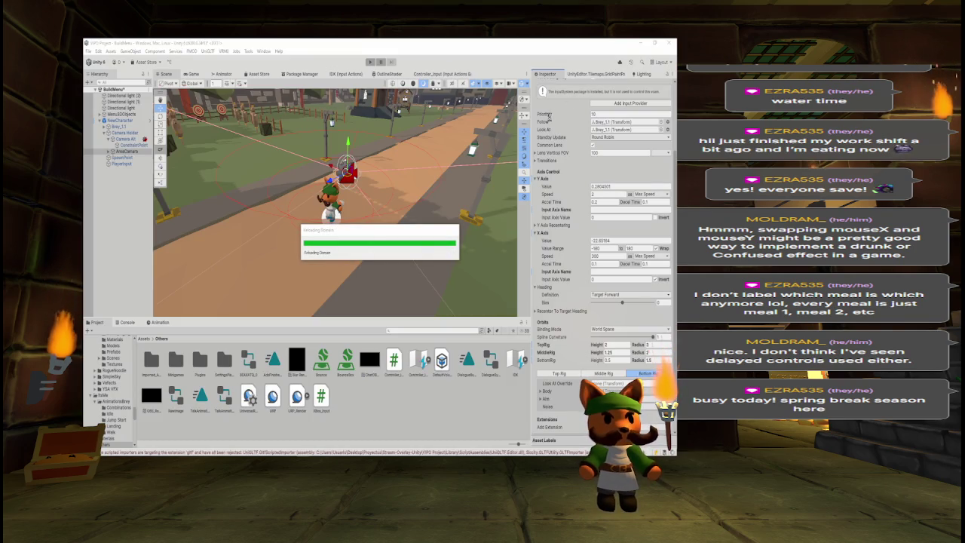
key("alt+Tab")
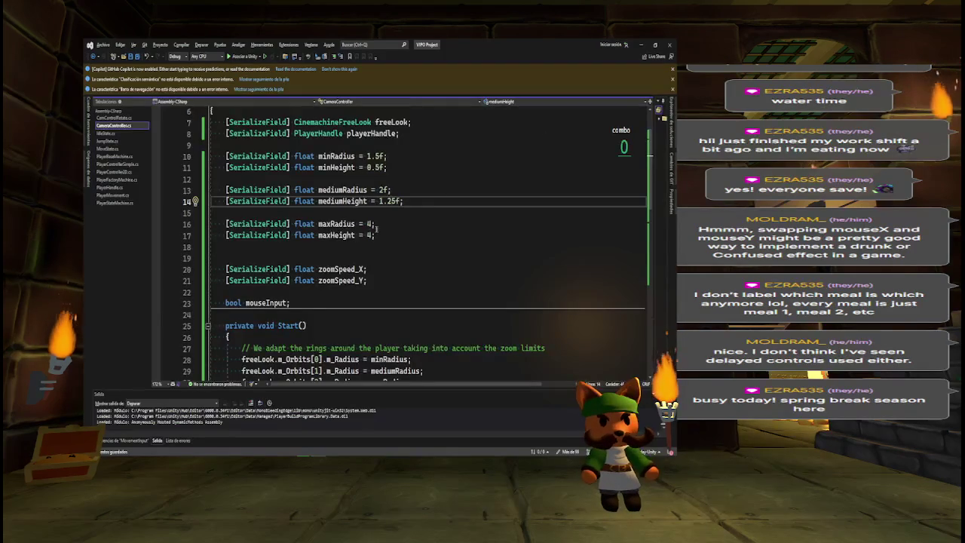
- Set maxHeight to 2 and maxRadius to 3
left_click(371, 234)
key("BackSpace")
type("2")
left_click(370, 224)
key("BackSpace")
type("3")
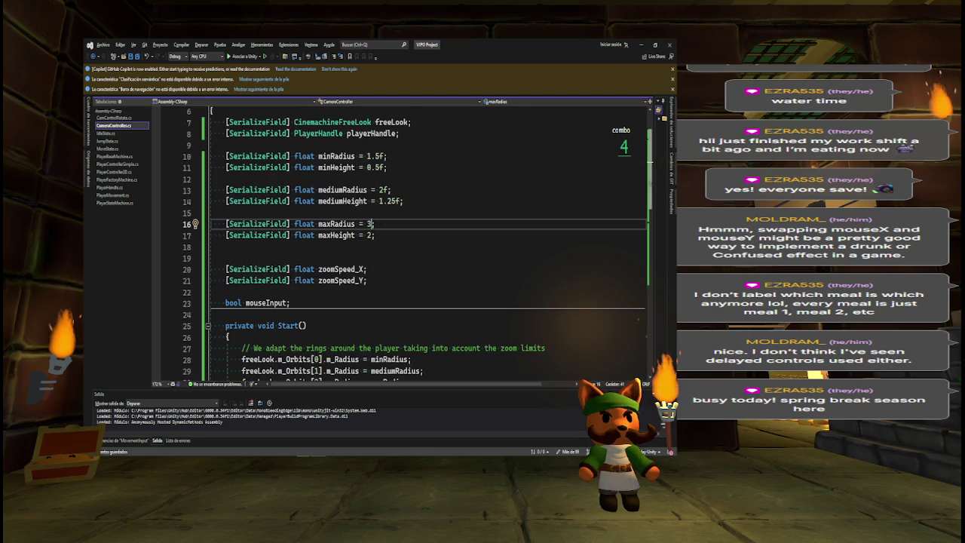
scroll(653, 217, "down", 3)
left_click(422, 214)
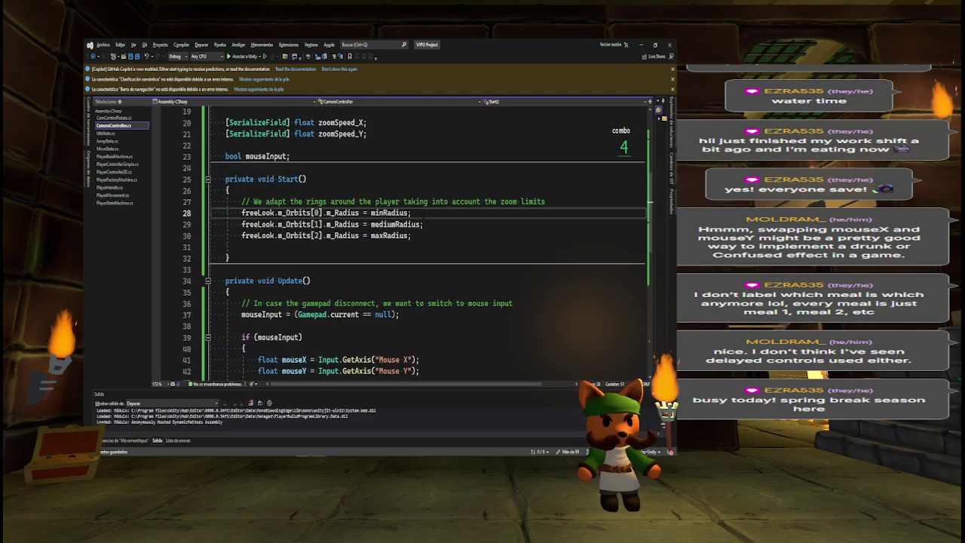
- Add m_Height assignments for orbits 0 and 1 using minHeight and mediumHeight
key("Return")
key("Return")
key("Up")
type("freeLook.")
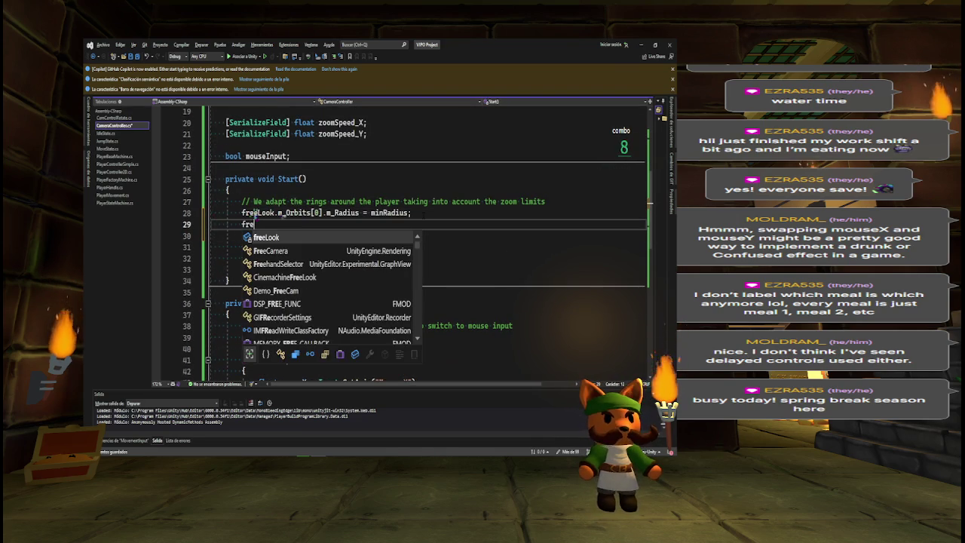
key("Tab")
key("Down")
key("Down")
key("End")
key("Return")
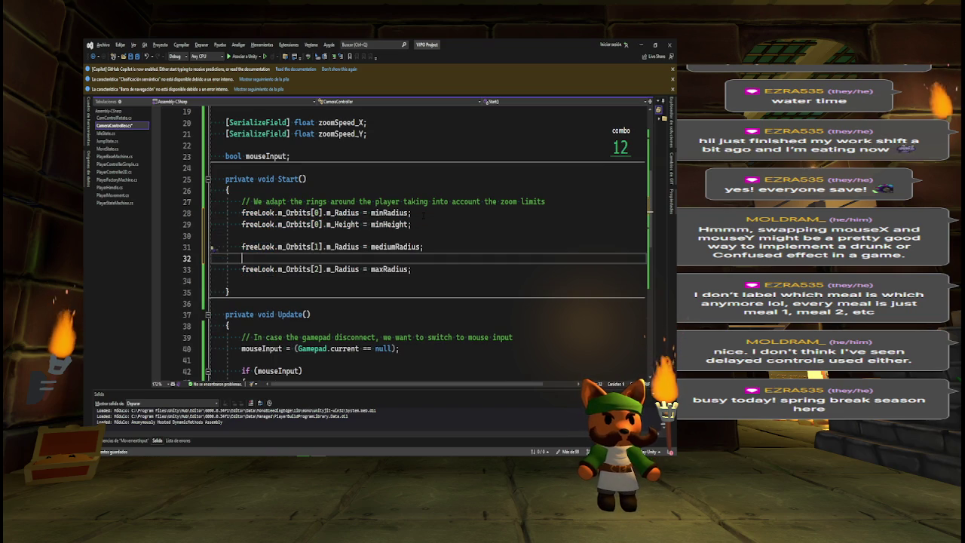
key("Return")
key("Up")
type("freeLook.")
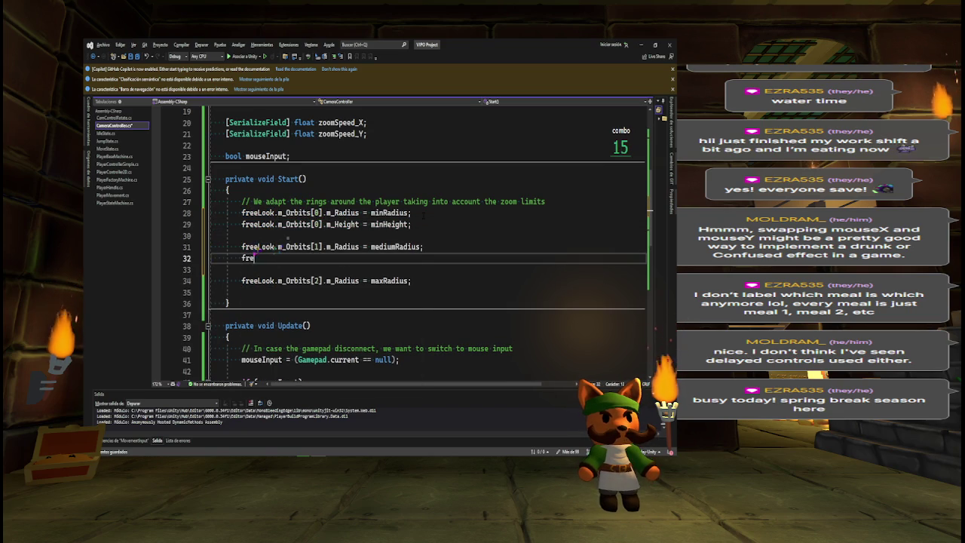
key("Tab")
- Add the orbit 2 m_Height assignment from maxHeight and review Start()
key("Down")
key("Down")
key("Return")
key("Tab")
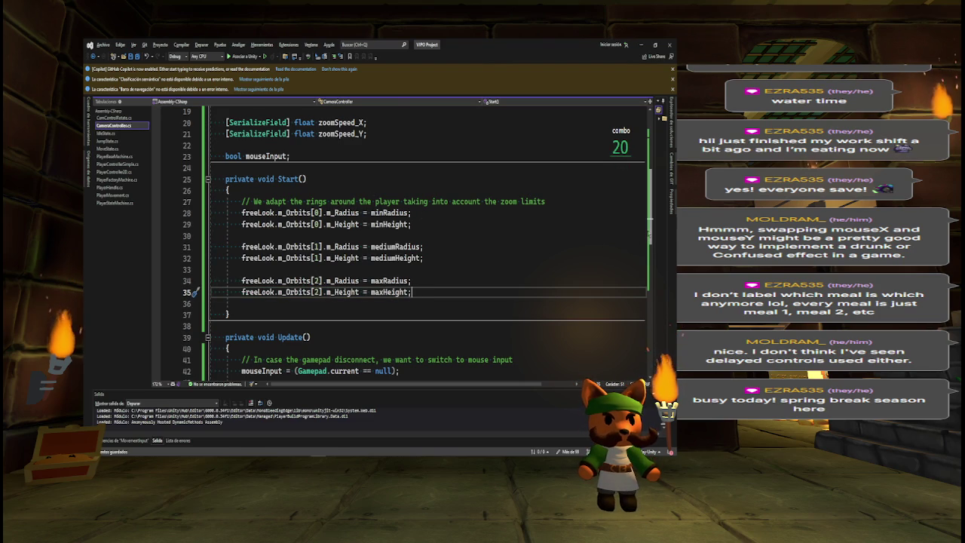
scroll(599, 240, "up", 3)
scroll(417, 241, "down", 3)
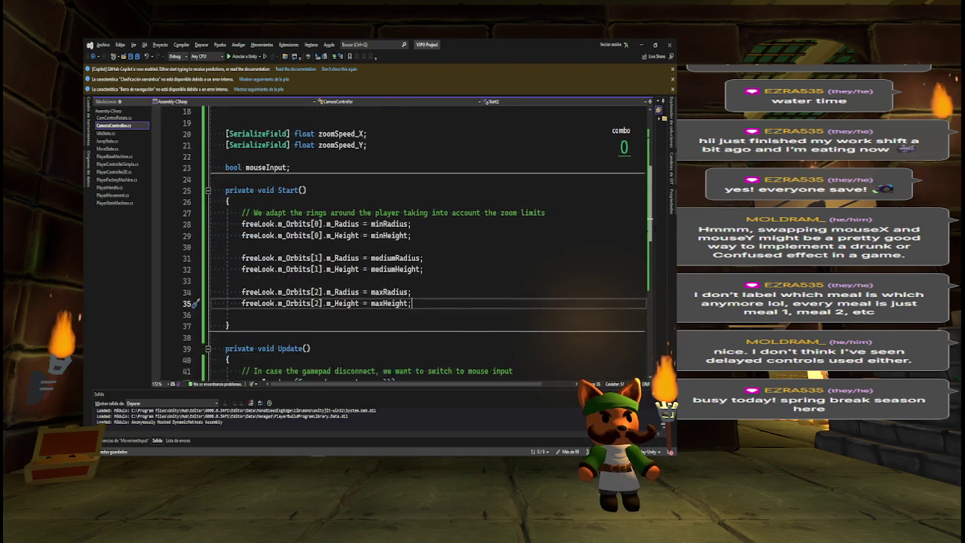
left_click(230, 303)
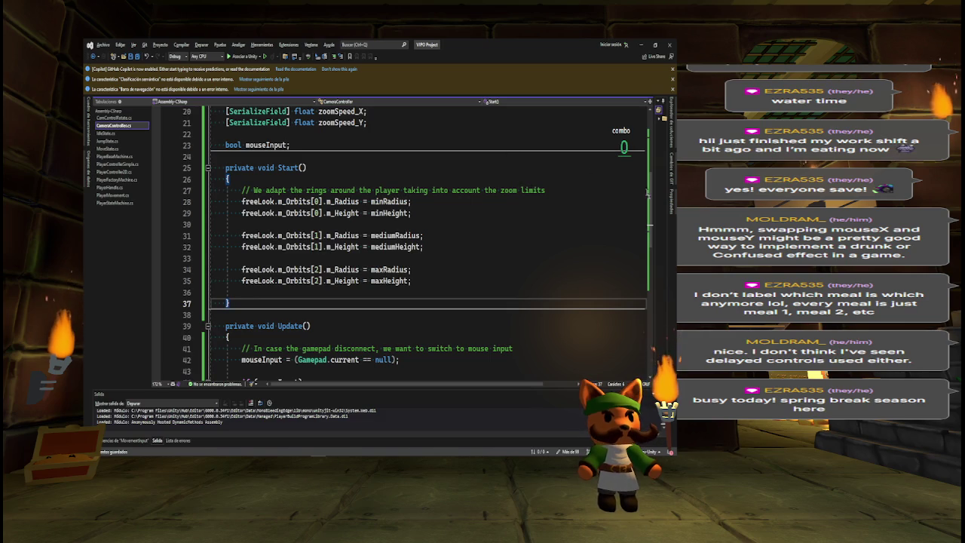
scroll(414, 241, "up", 2)
scroll(415, 241, "down", 3)
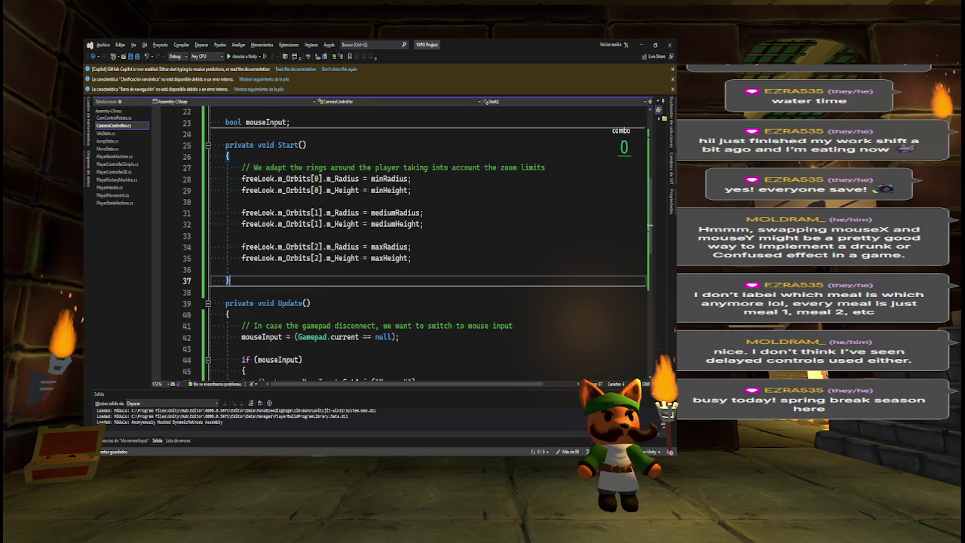
- Look over the camera script's Start() and Update() code, then return to the Unity editor with the AreaCamera's FreeLook settings
scroll(427, 249, "down", 3)
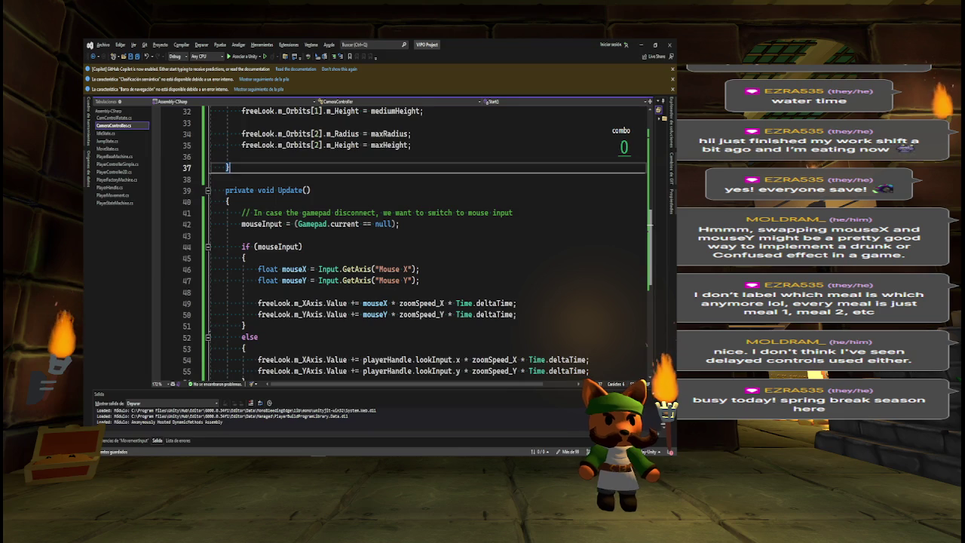
scroll(414, 242, "up", 2)
scroll(418, 241, "up", 3)
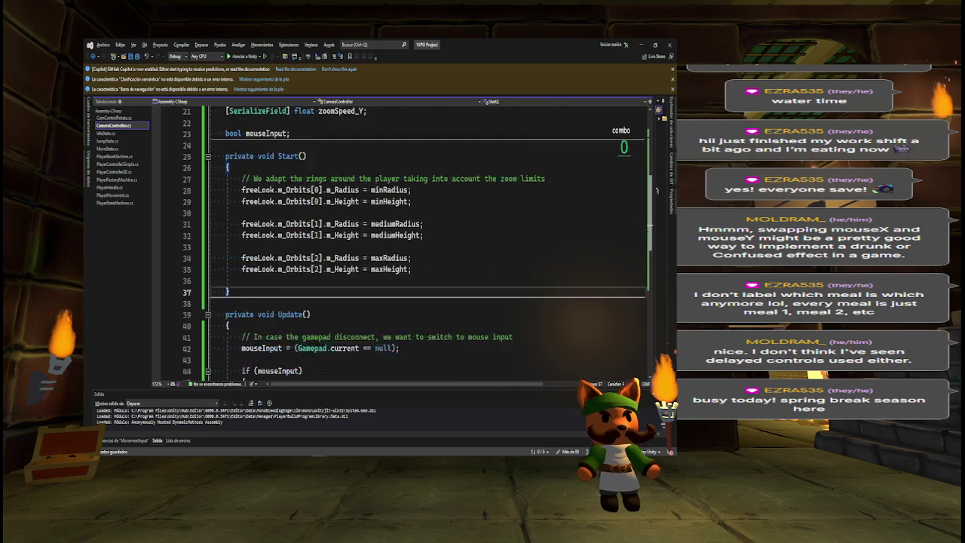
key("alt+Tab")
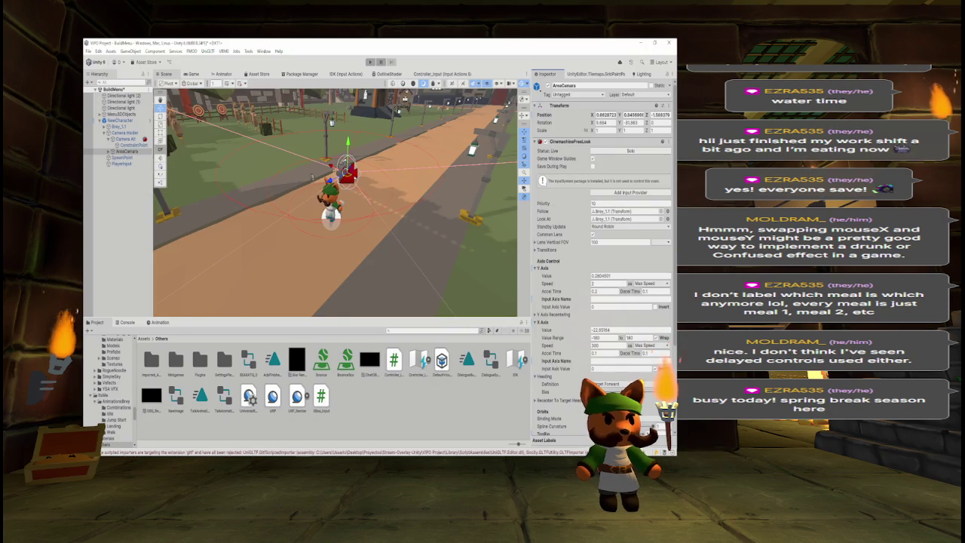
key("w")
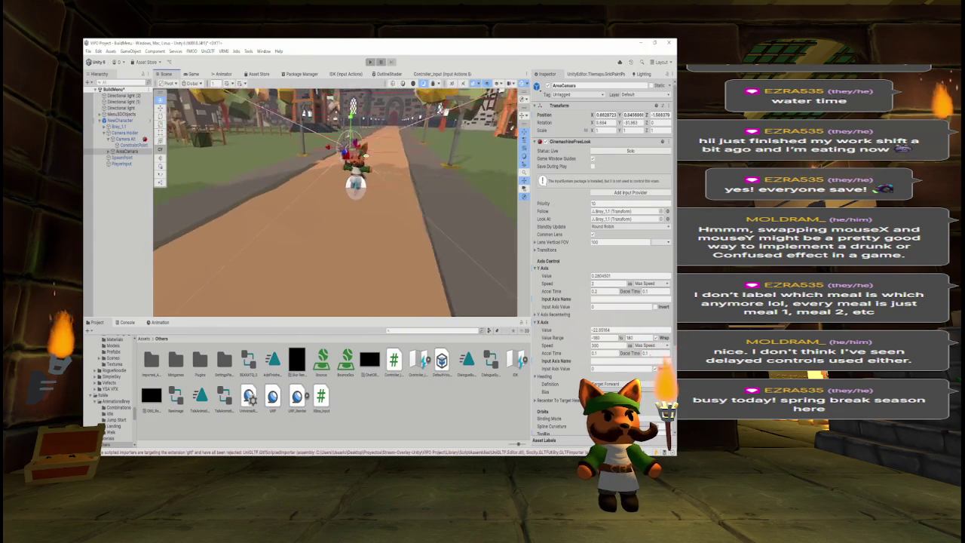
key("s")
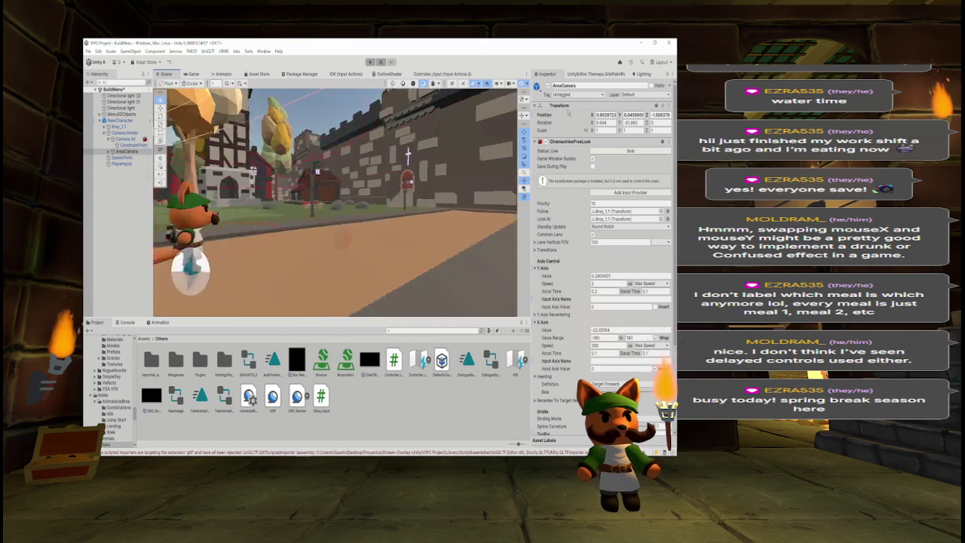
left_click(125, 322)
left_click(96, 323)
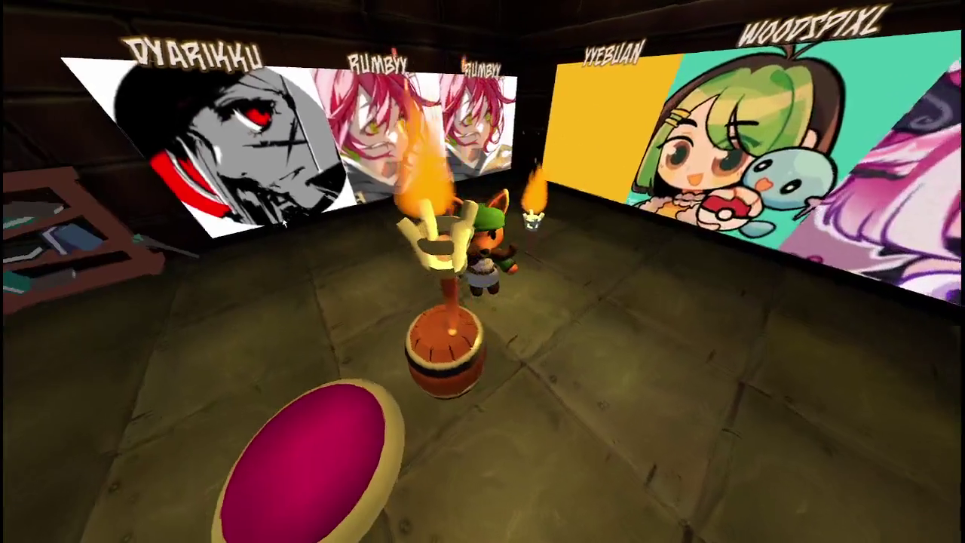
- Watch the running game with the character beside a flaming torch among the gallery room's artwork panels
mouse_move(284, 222)
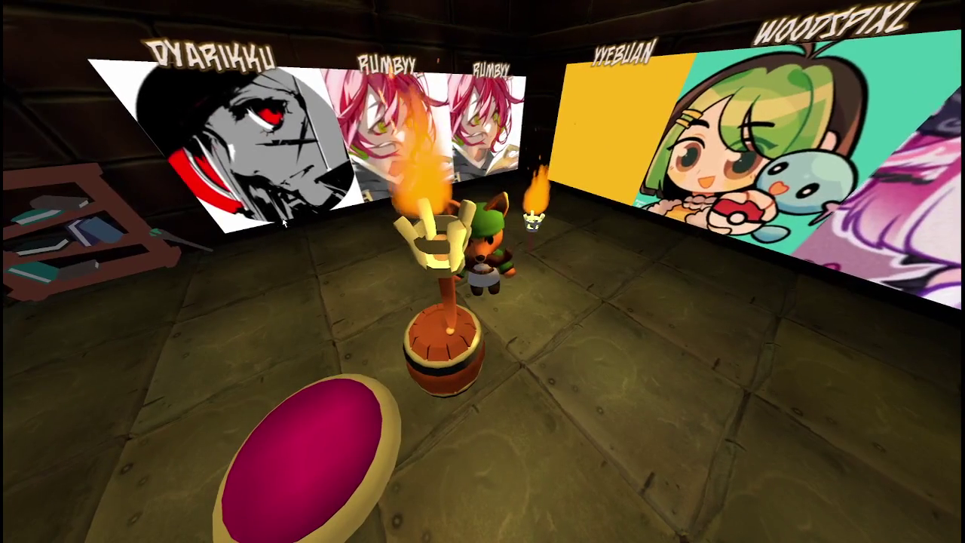